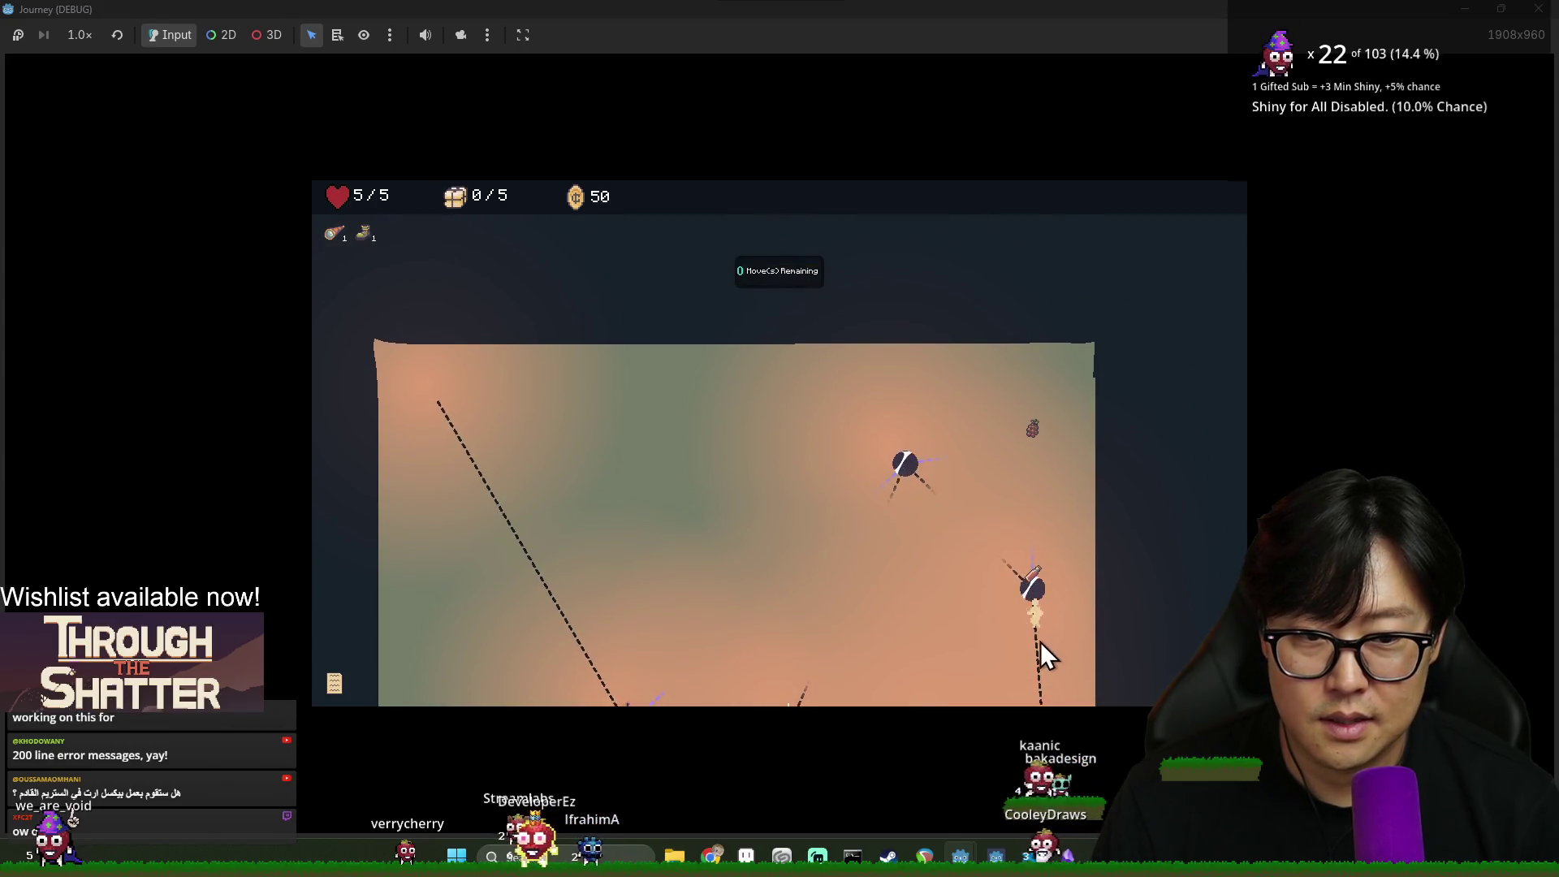
Walk through three exploration nodes, picking up the crate, until the moves run out
{"action": "left_click", "coordinate": [1032, 446]}
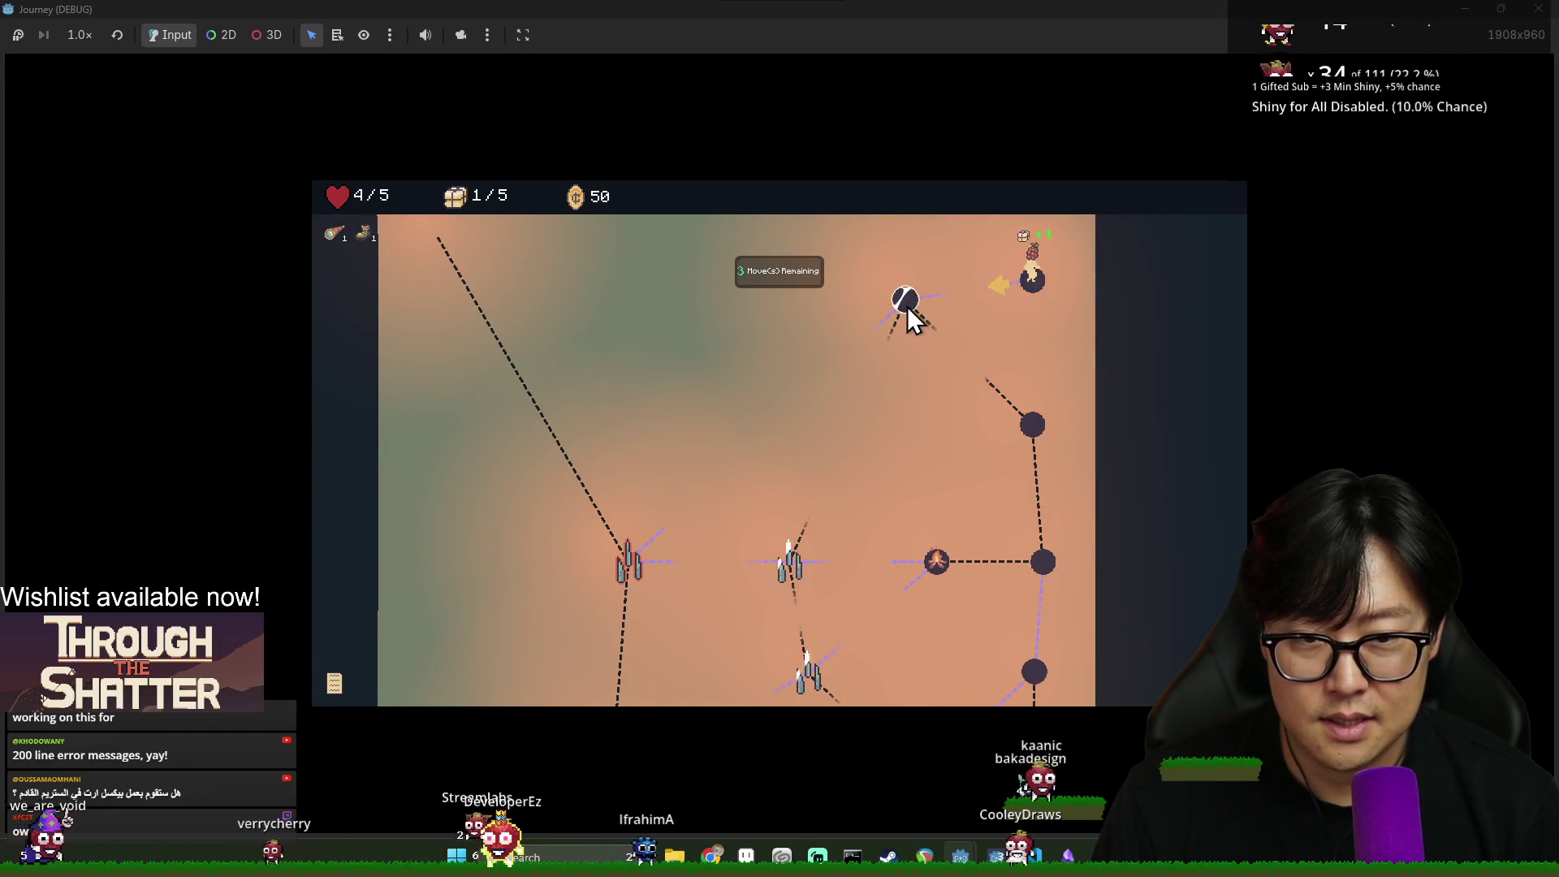
{"action": "left_click", "coordinate": [905, 304]}
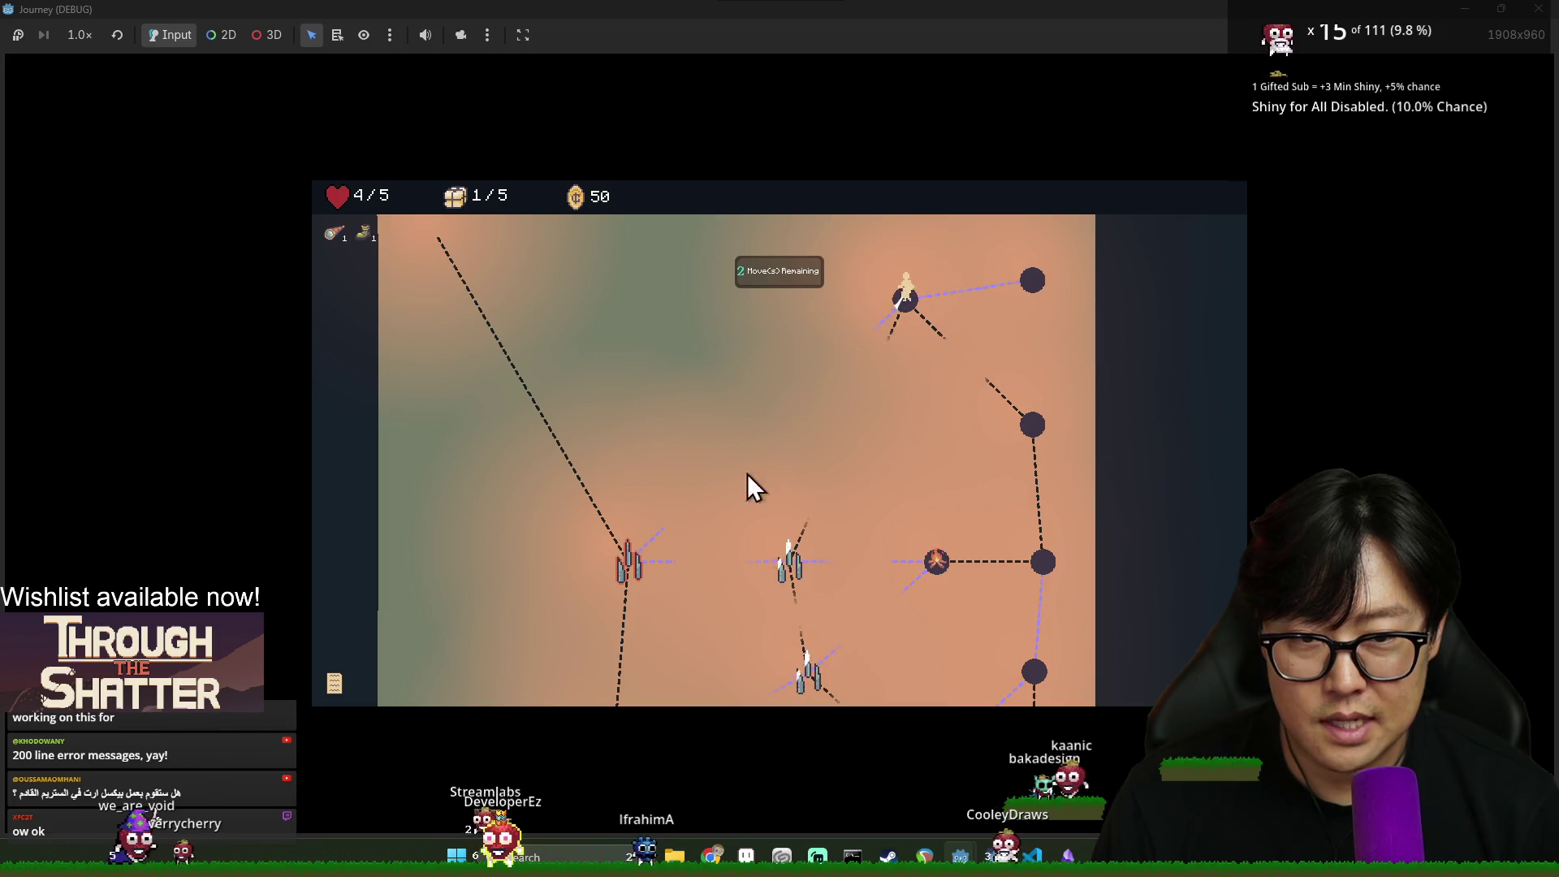
{"action": "left_click", "coordinate": [623, 563]}
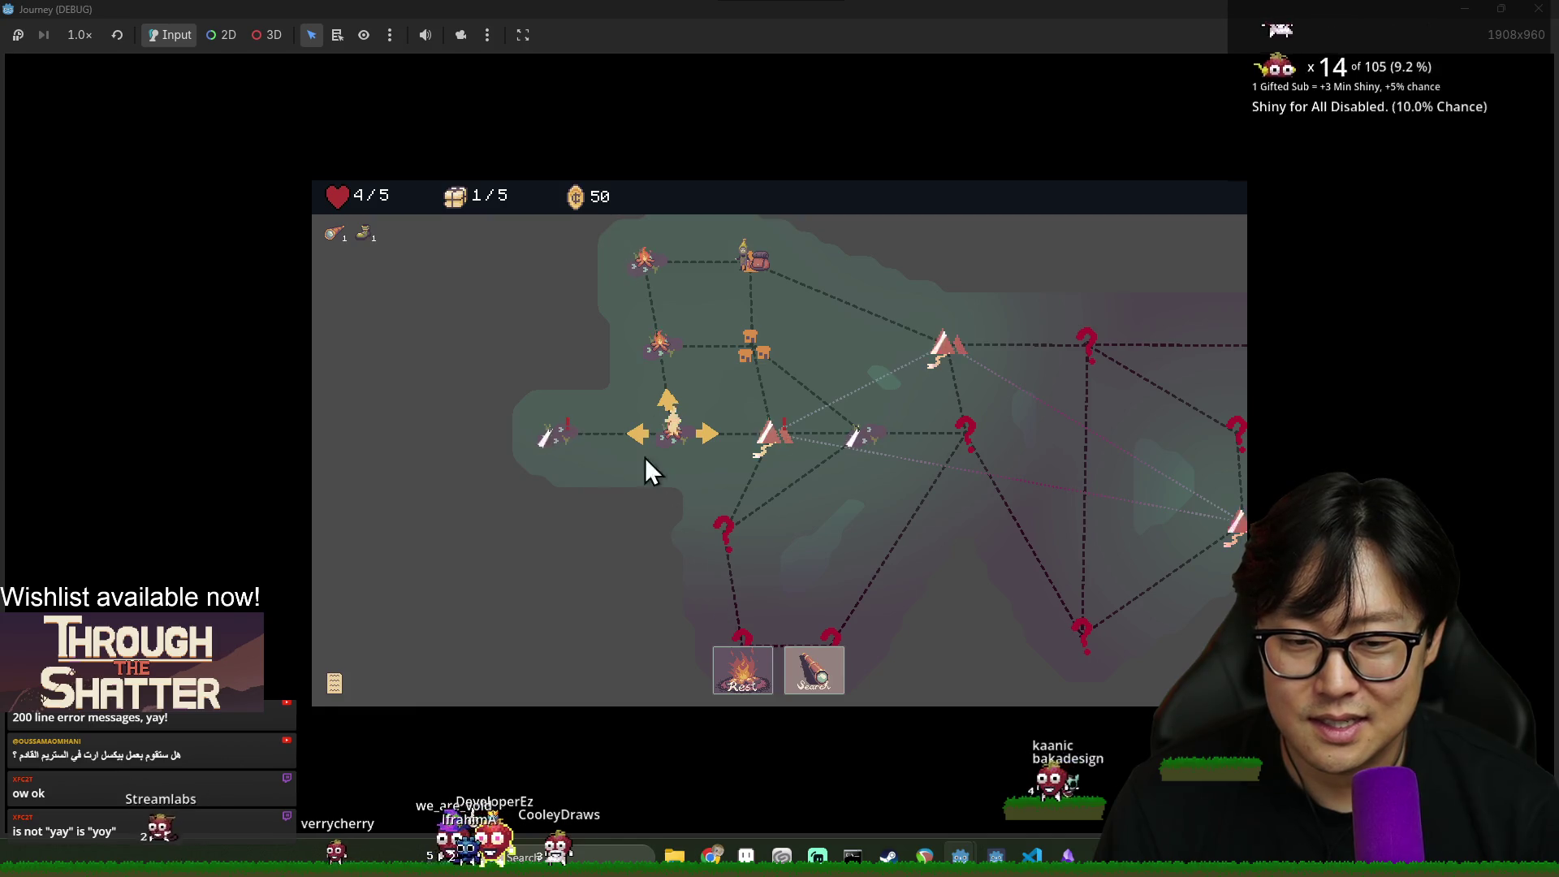
Travel to the next overworld node to trigger the pristine courtyard sweeper event
{"action": "left_click", "coordinate": [639, 431]}
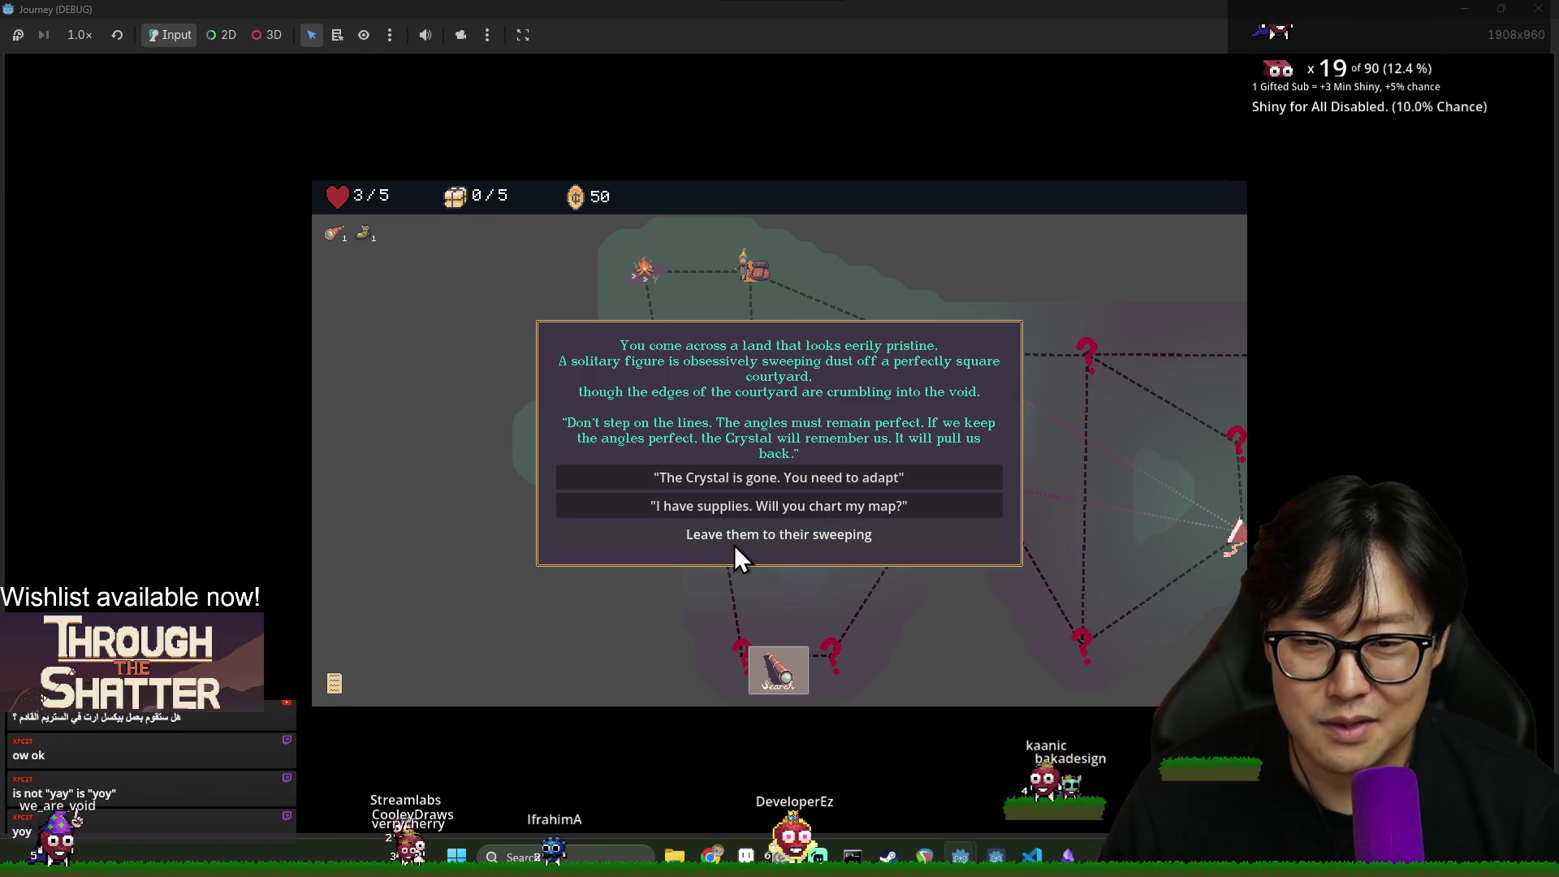
Answer 'The Crystal is gone. You need to adapt', leave the event, and enter the next location
{"action": "left_click", "coordinate": [794, 480]}
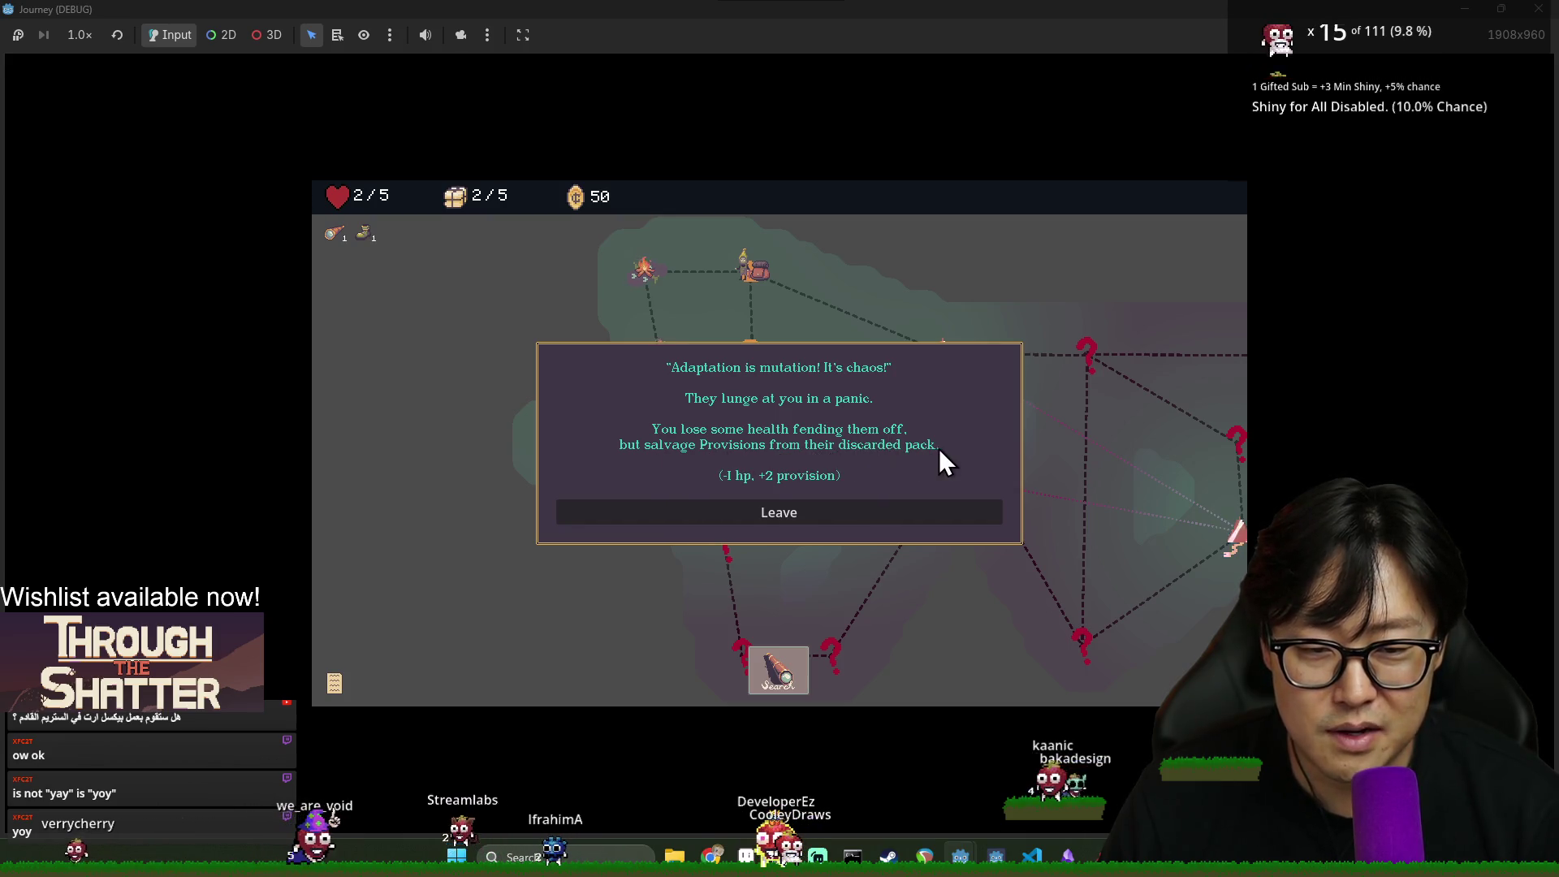
{"action": "left_click", "coordinate": [791, 511]}
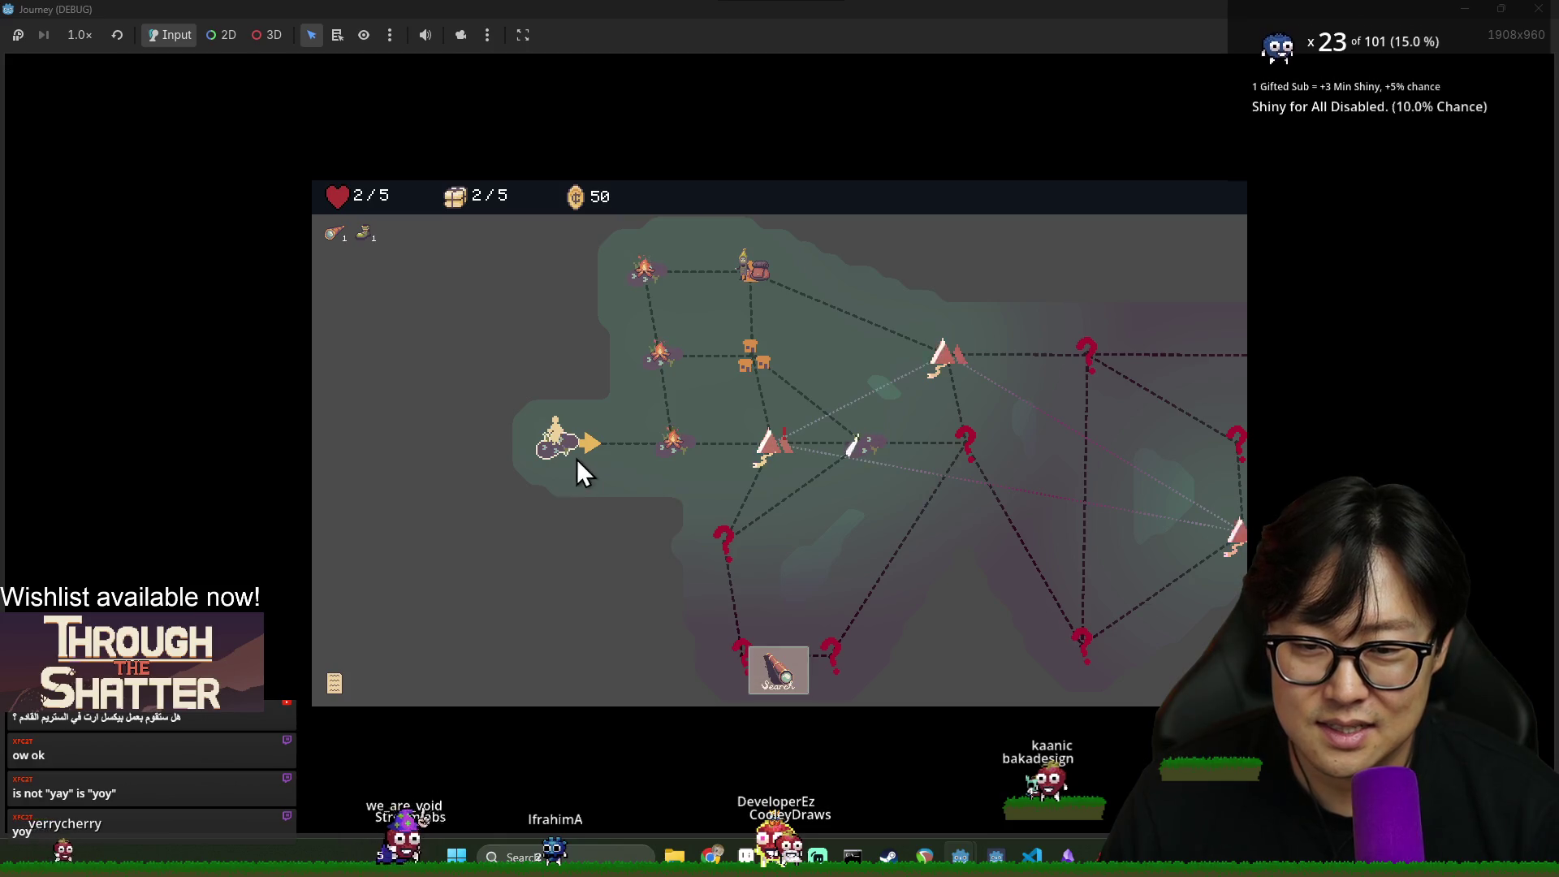
{"action": "left_click", "coordinate": [777, 650]}
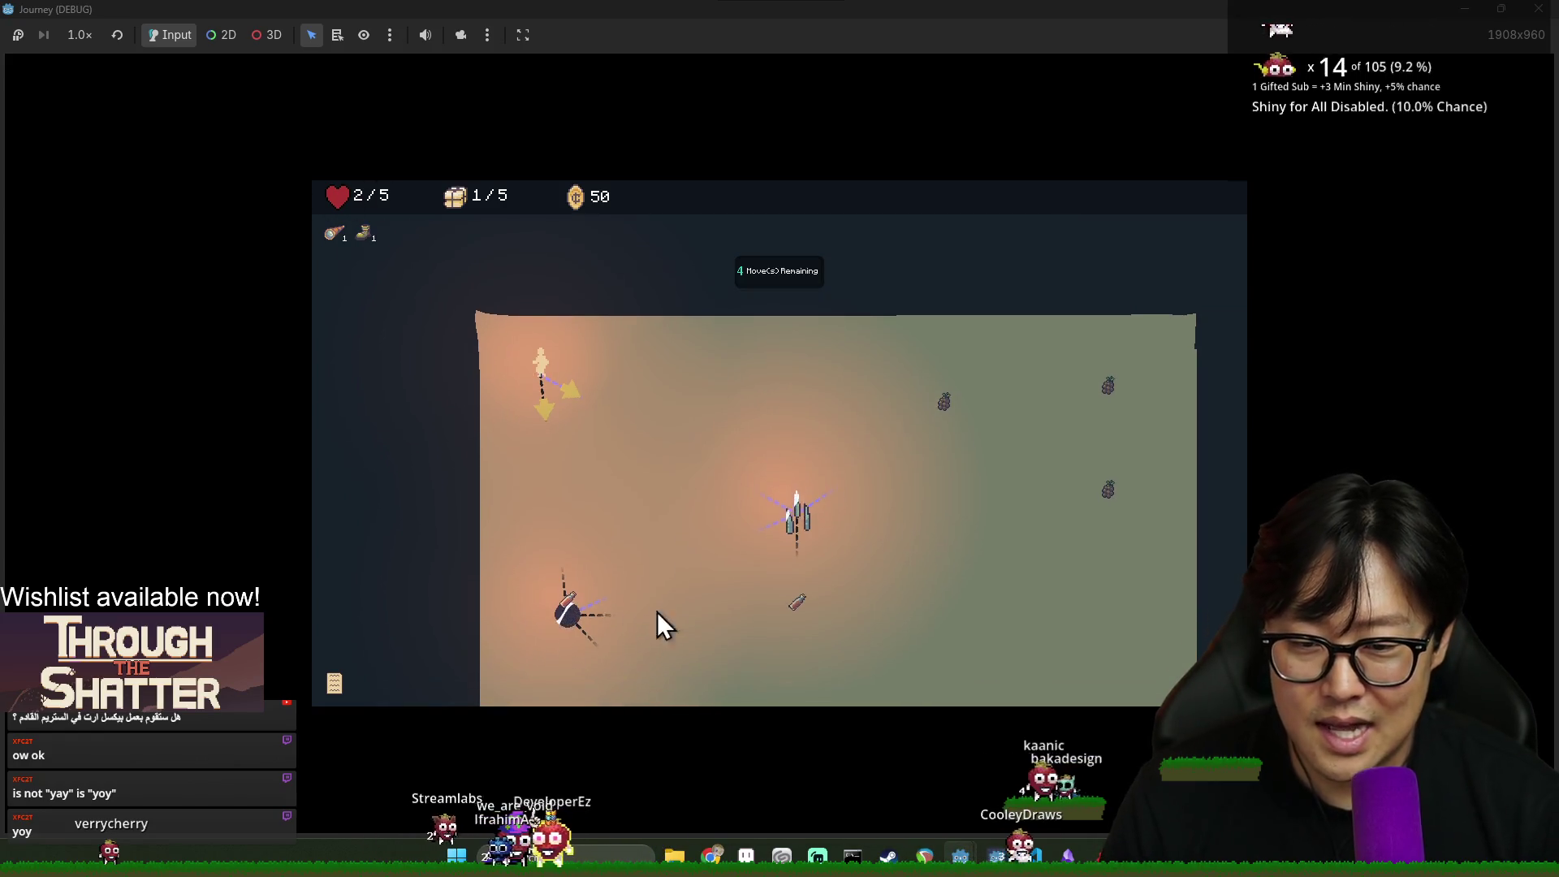
Walk the player node by node through the exploration area, uncovering the Rest Site
{"action": "left_click", "coordinate": [568, 577]}
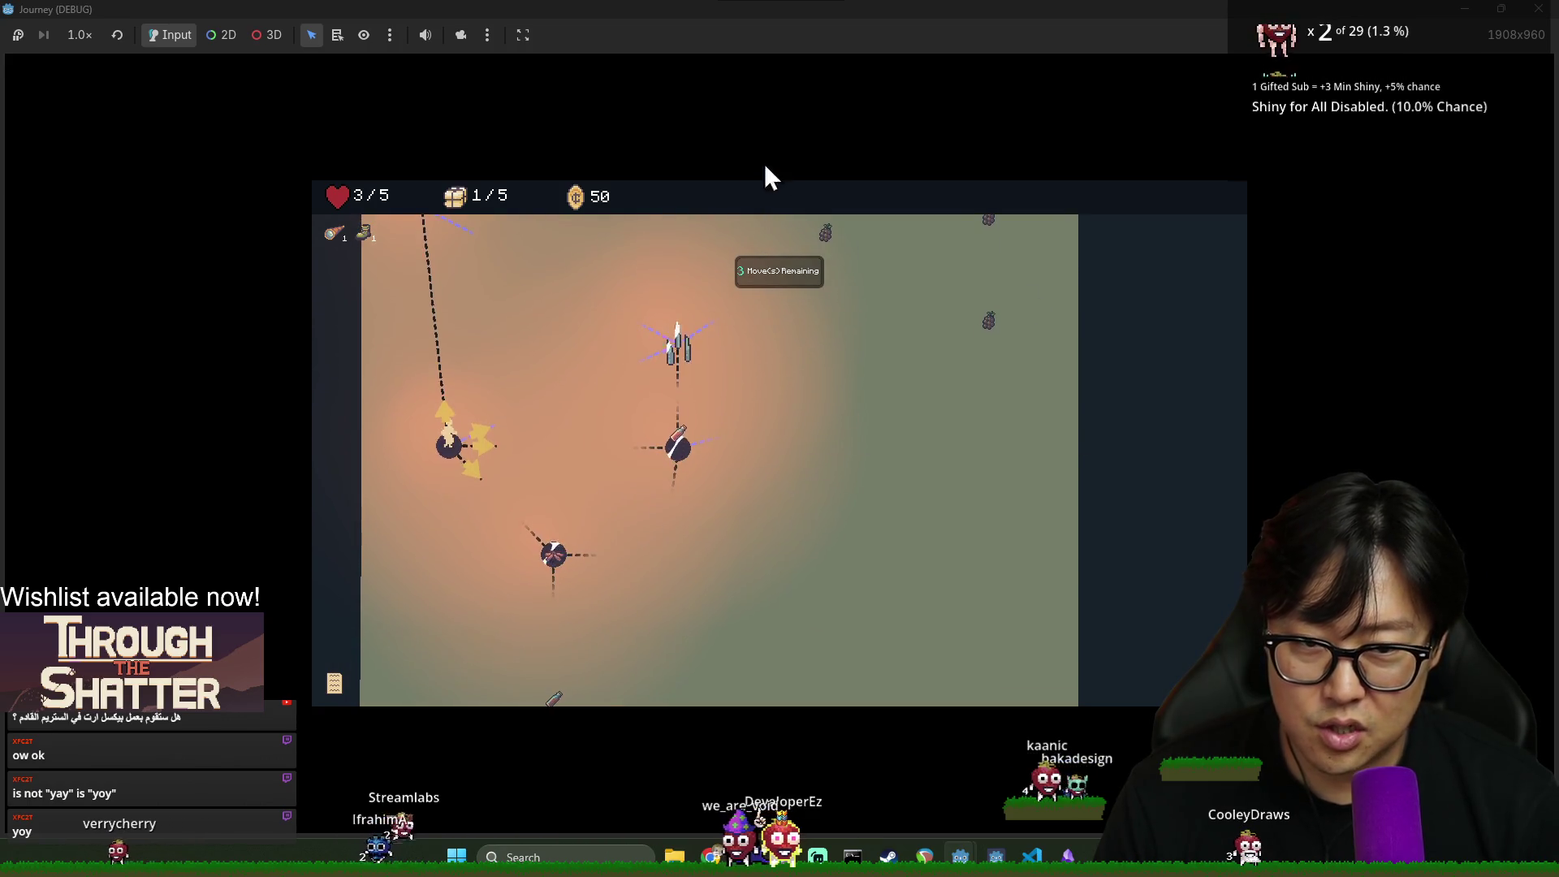
{"action": "left_click", "coordinate": [431, 241]}
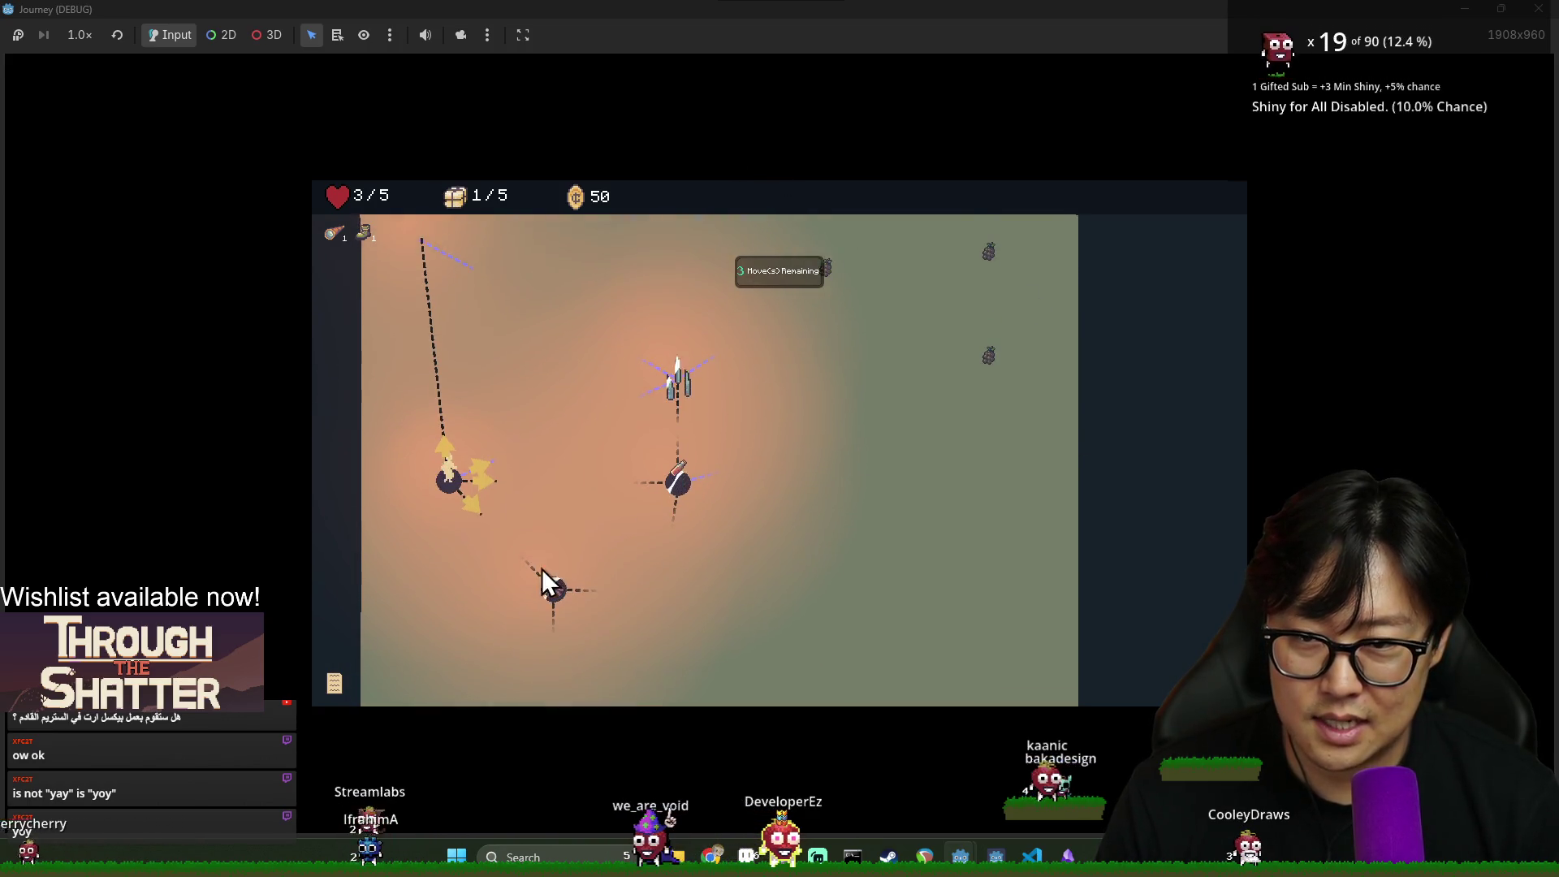
{"action": "left_click", "coordinate": [557, 619]}
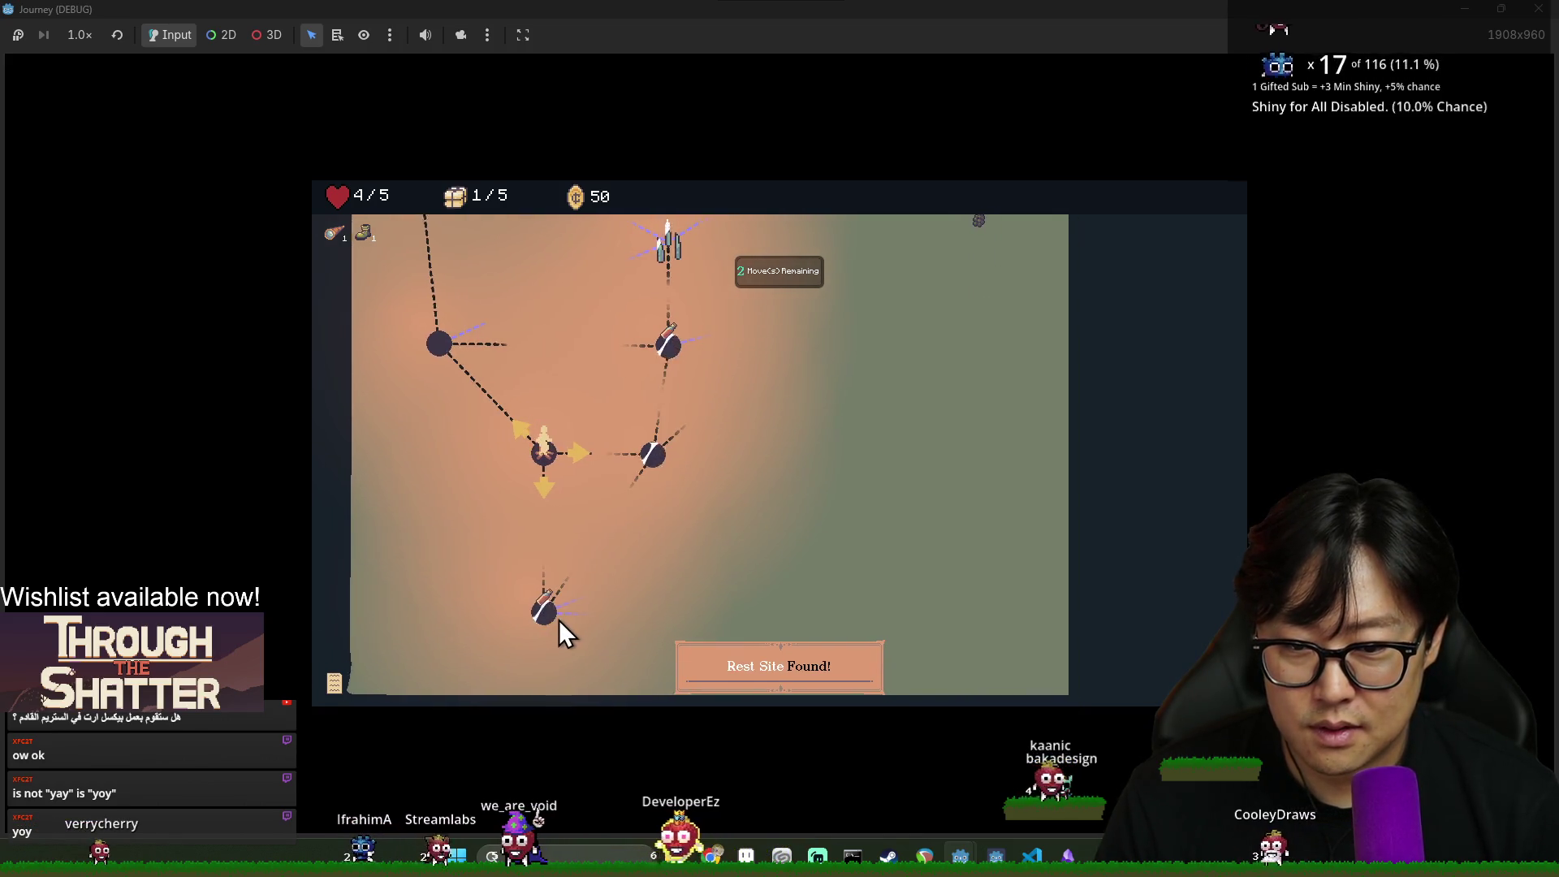
{"action": "left_click", "coordinate": [519, 613]}
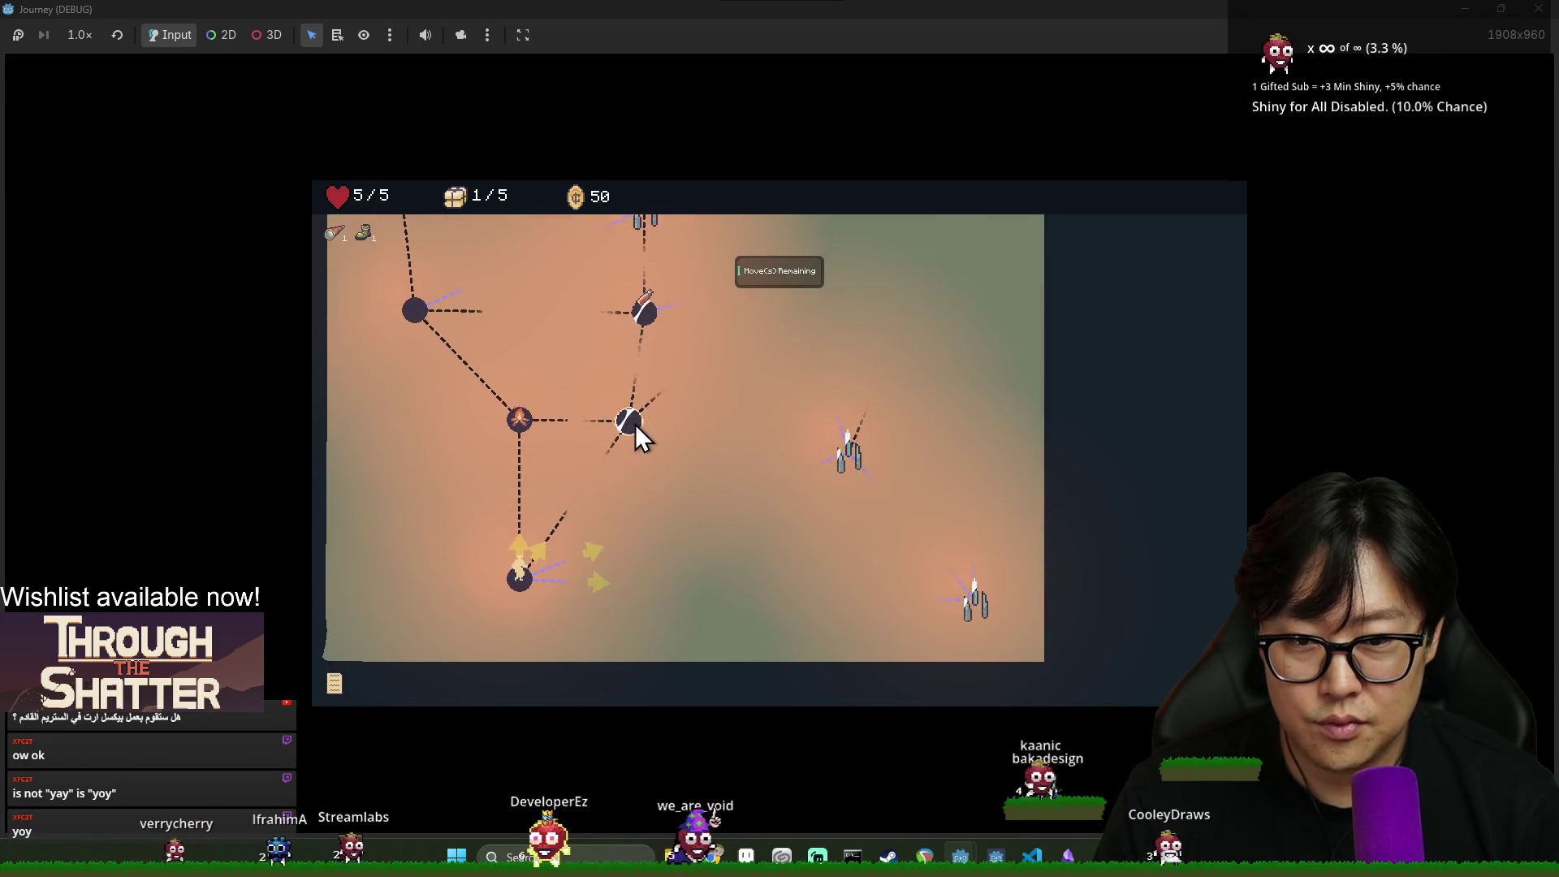
{"action": "left_click", "coordinate": [631, 557]}
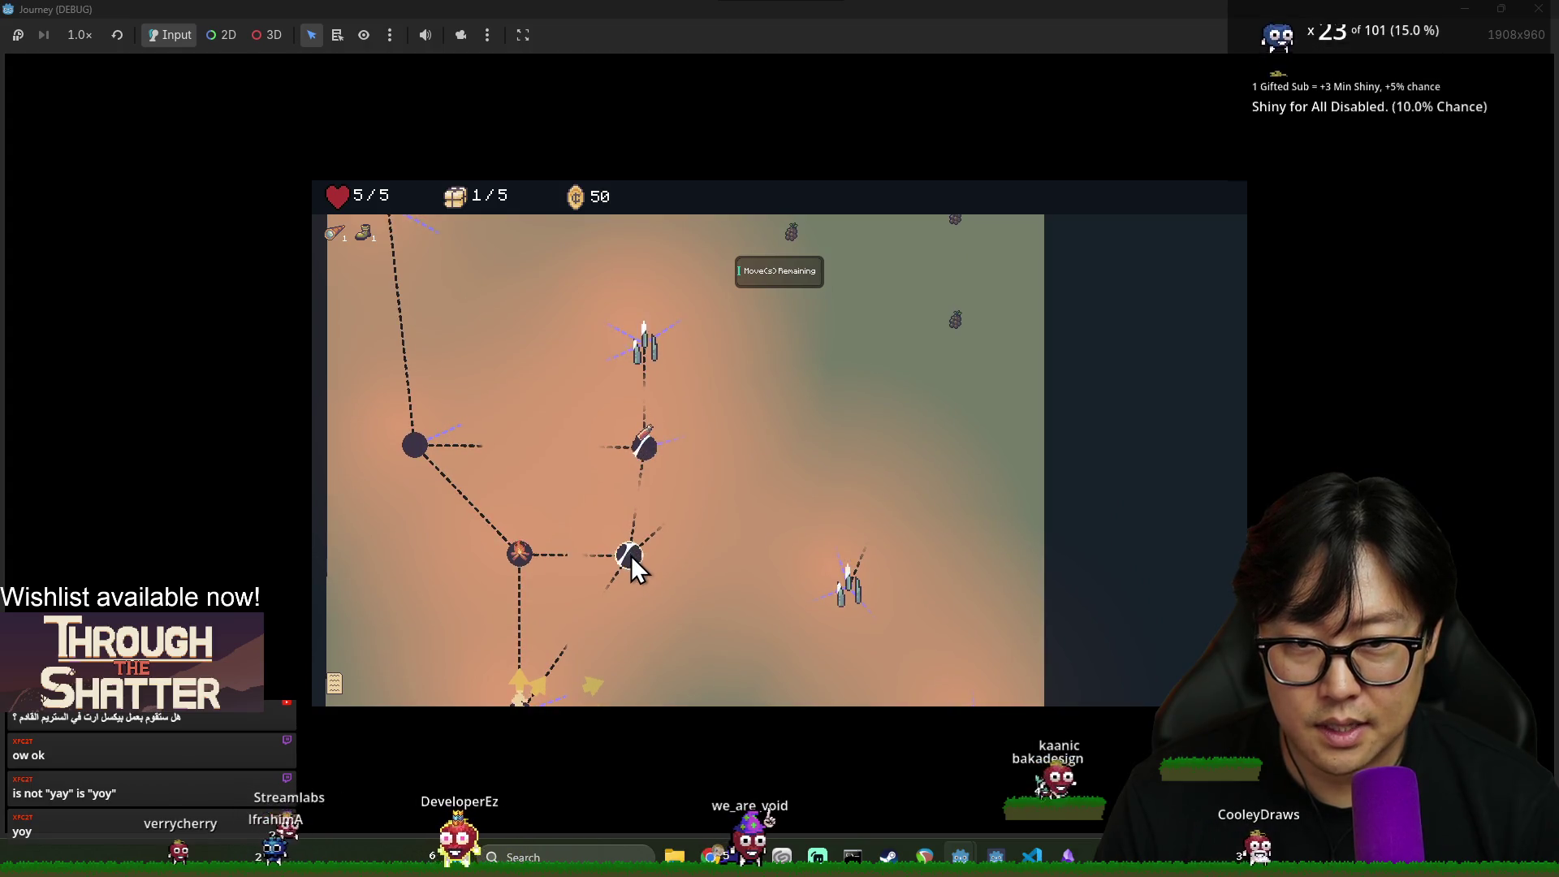
{"action": "left_click", "coordinate": [632, 555]}
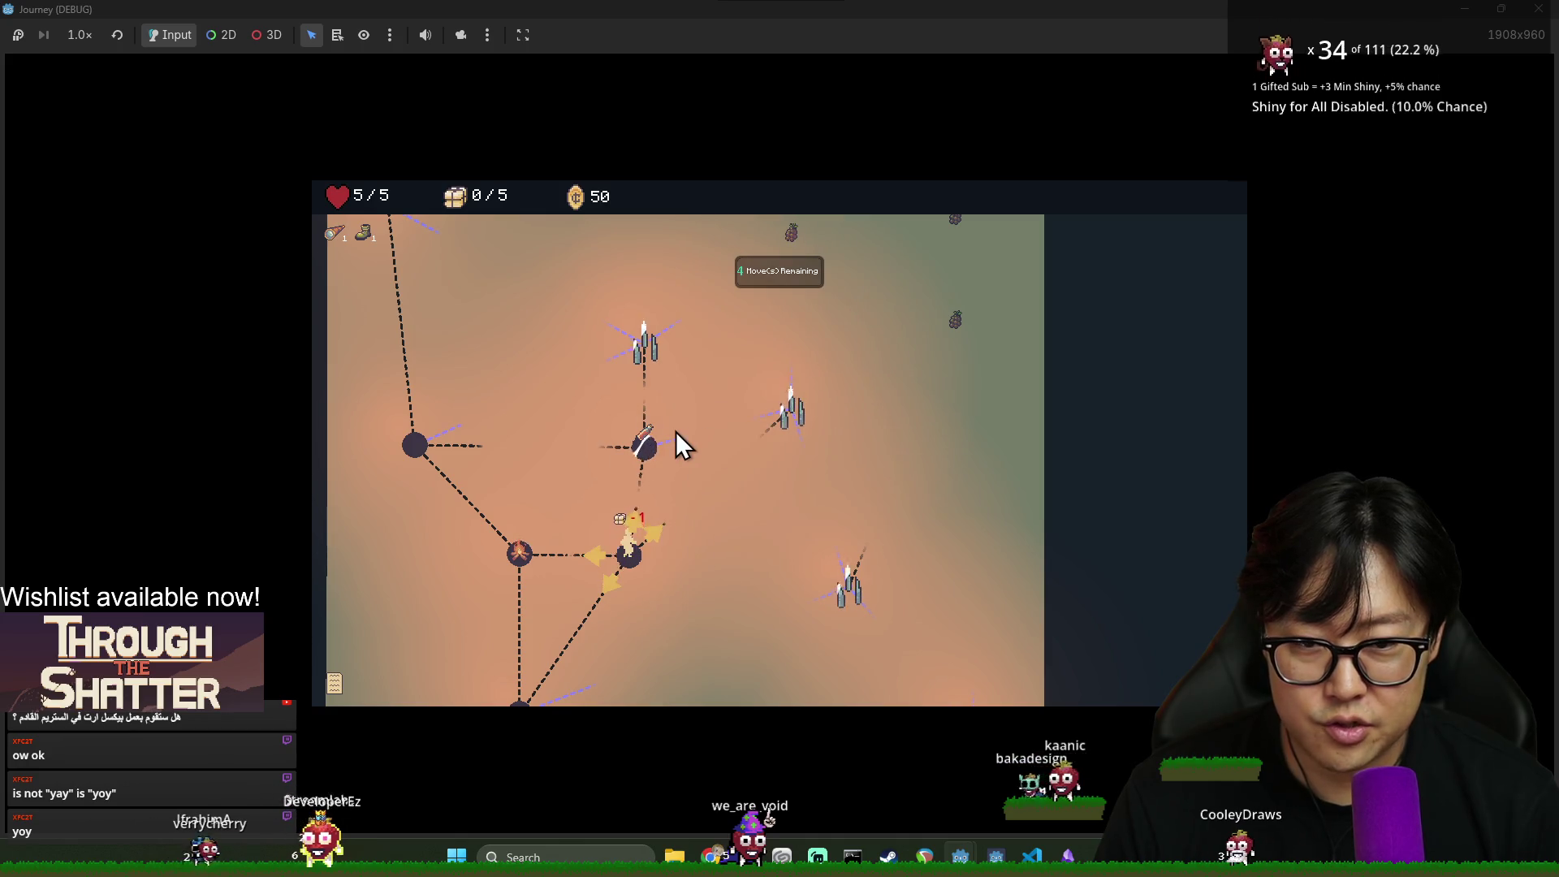
Shift the map down and walk northeast past the enemy cluster to the top node
{"action": "mouse_move", "coordinate": [646, 518]}
{"action": "left_mouse_down"}
{"action": "mouse_move", "coordinate": [697, 714]}
{"action": "mouse_move", "coordinate": [631, 530]}
{"action": "left_mouse_up"}
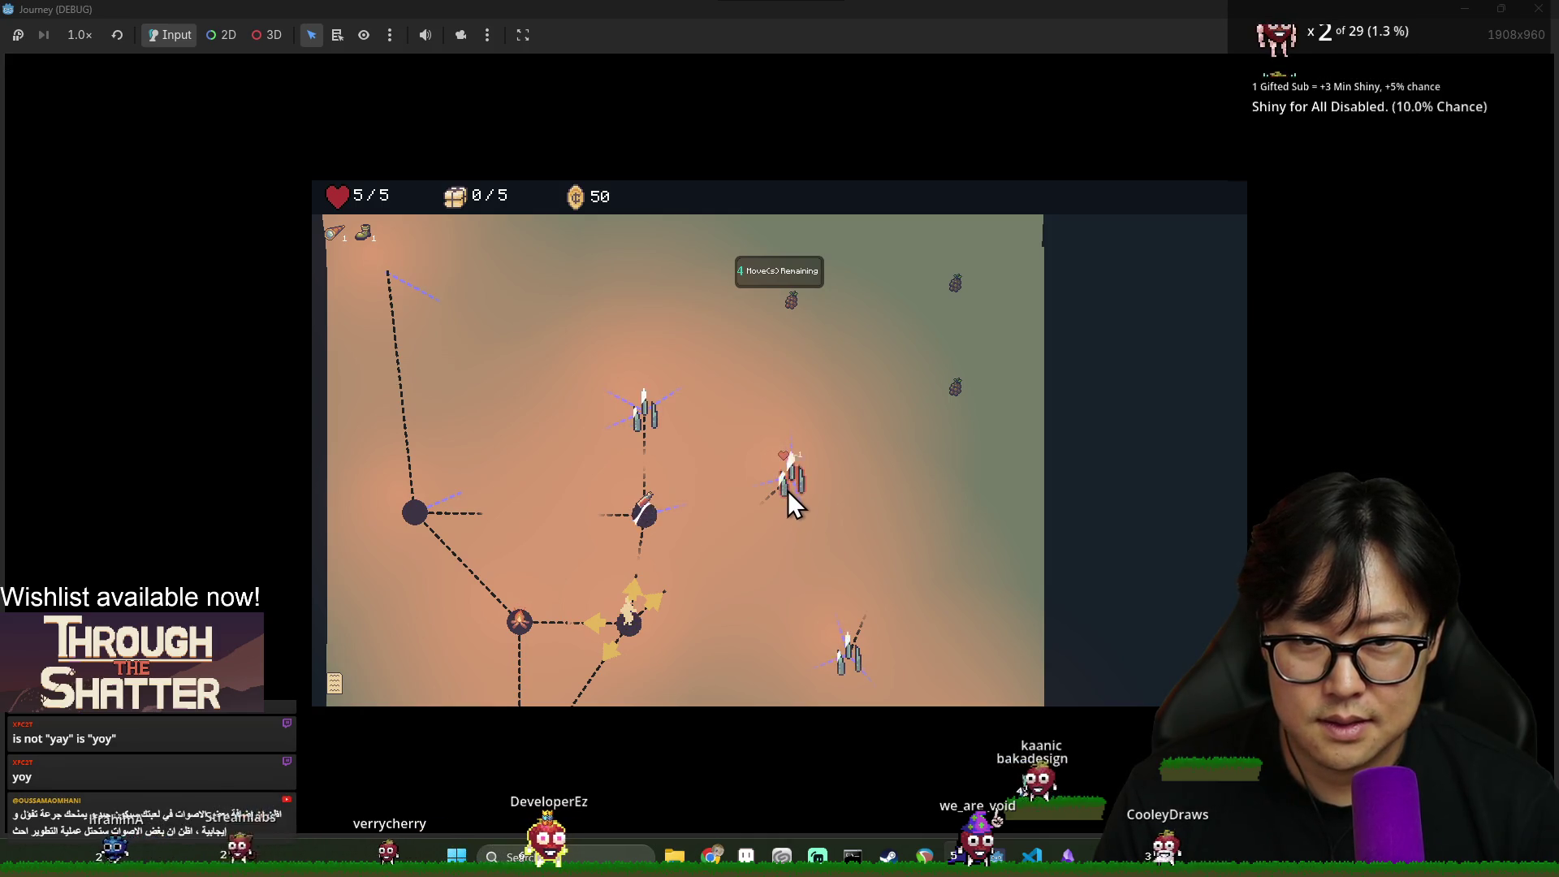
{"action": "mouse_move", "coordinate": [791, 489]}
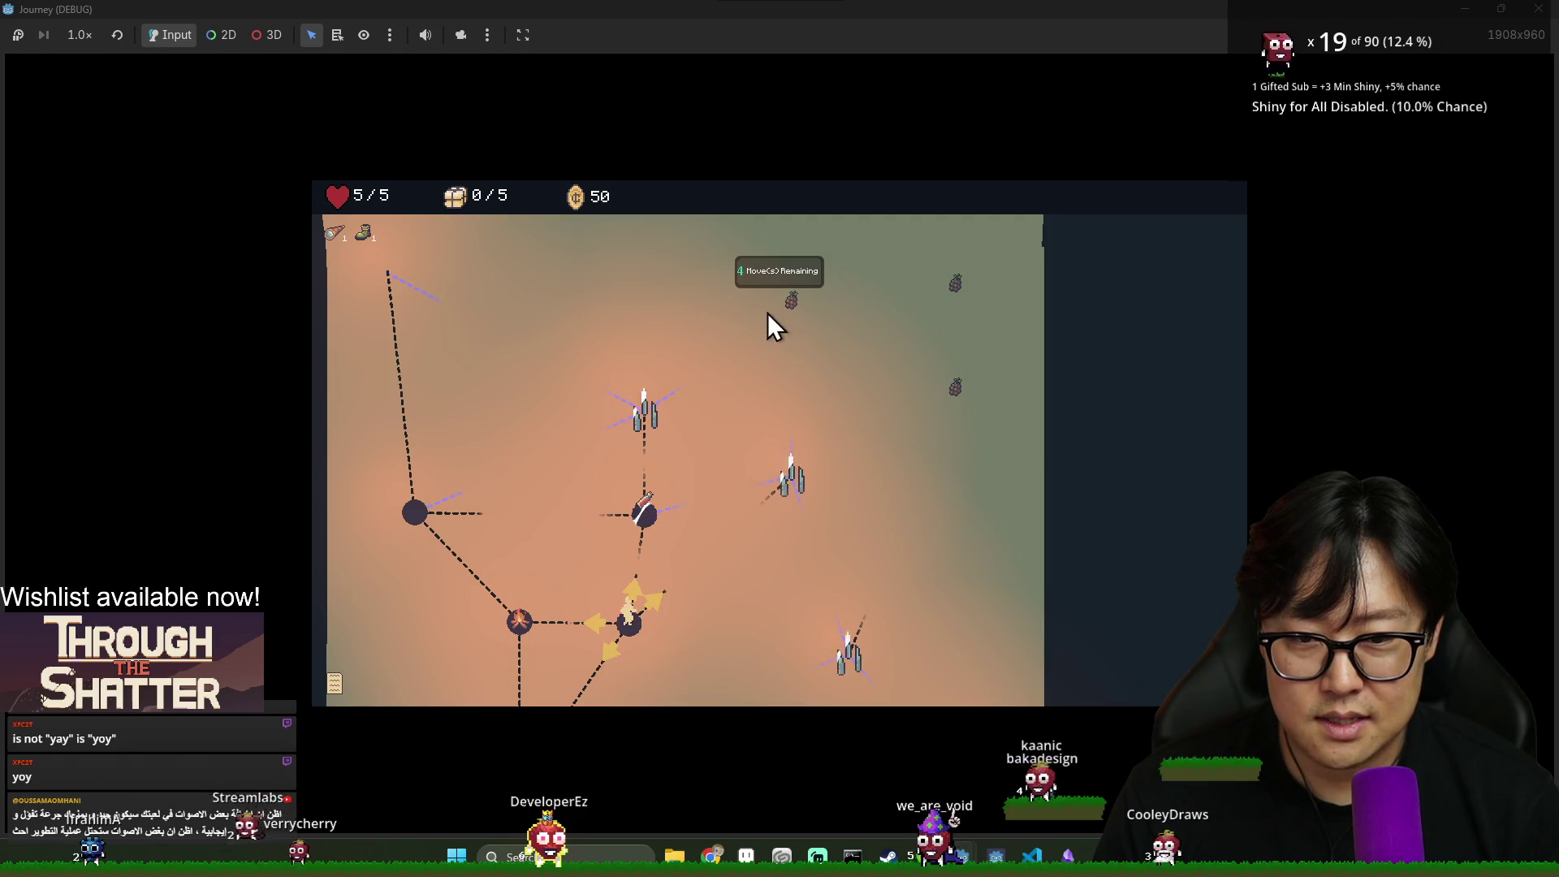
{"action": "left_click", "coordinate": [794, 489]}
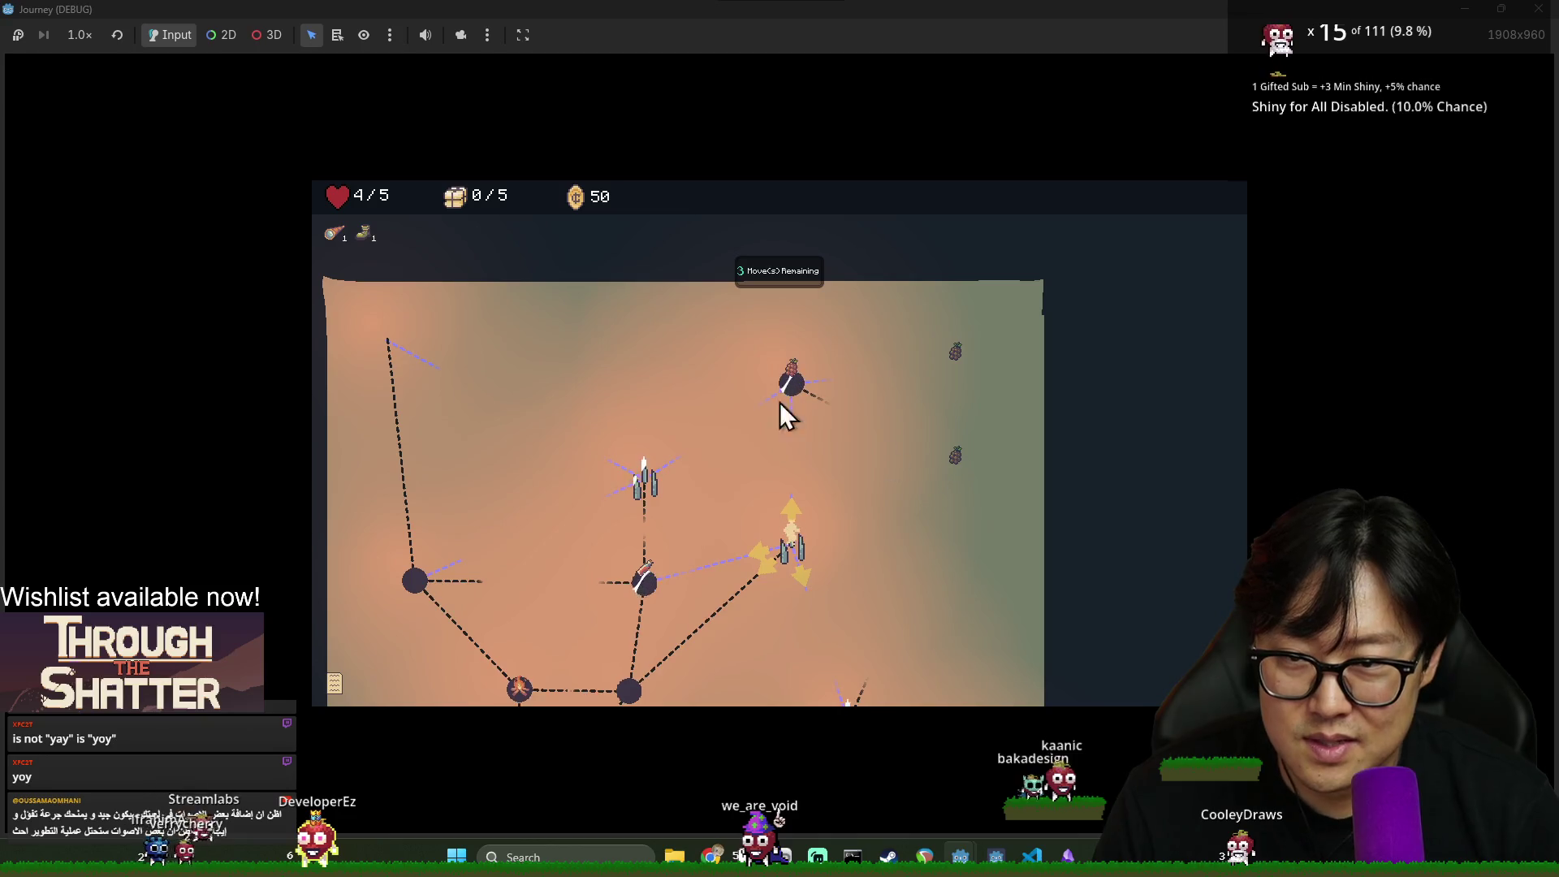
{"action": "left_click", "coordinate": [790, 400]}
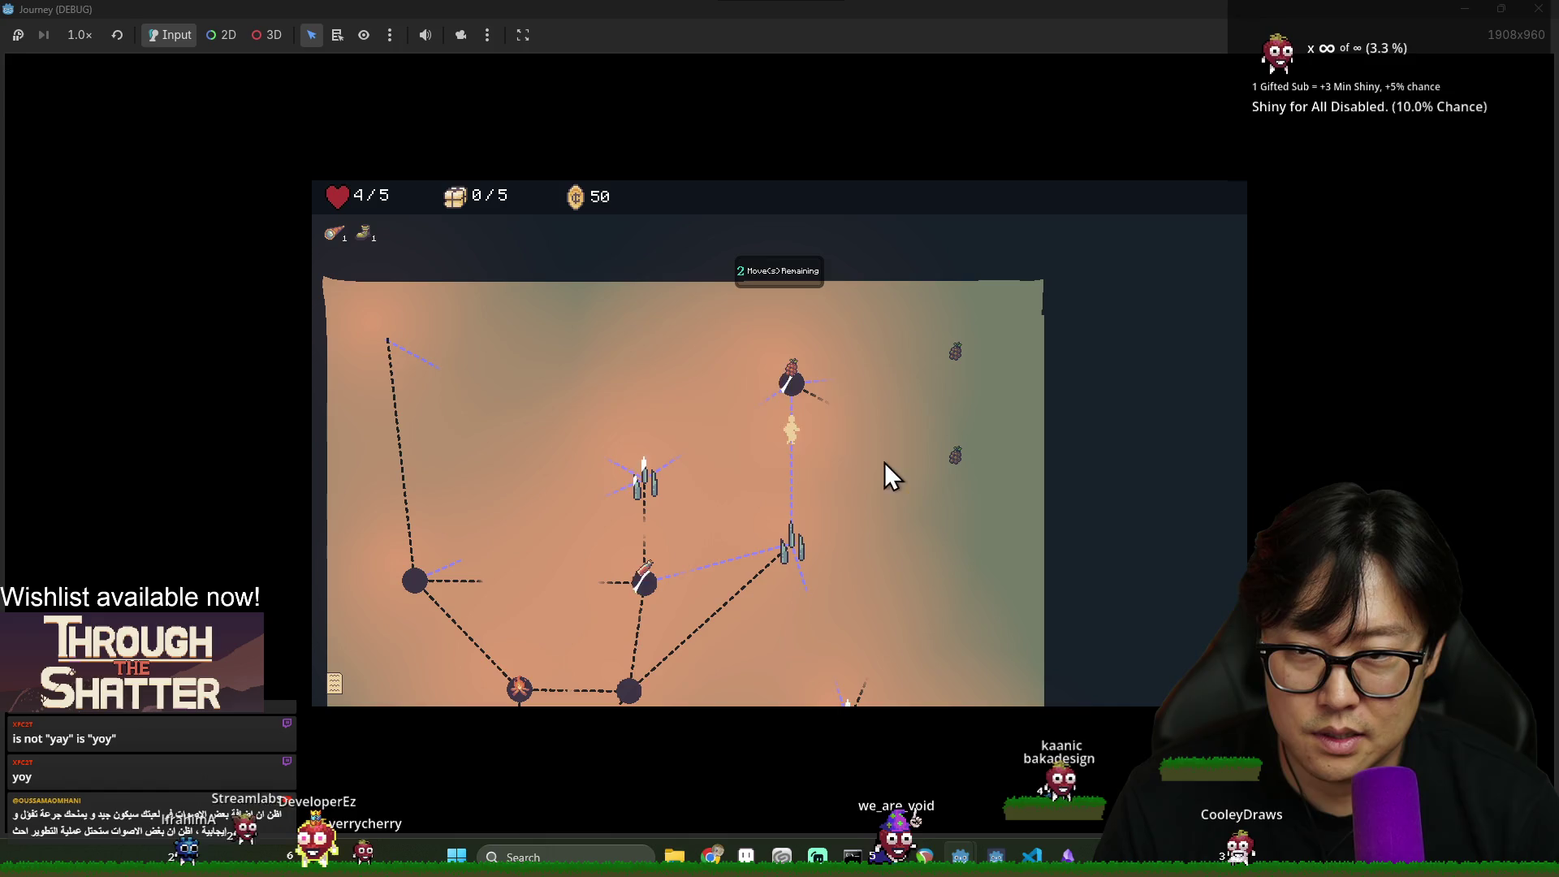
Spend the remaining moves on seven more nodes, collecting a supply, until the overworld reappears
{"action": "left_click", "coordinate": [943, 385]}
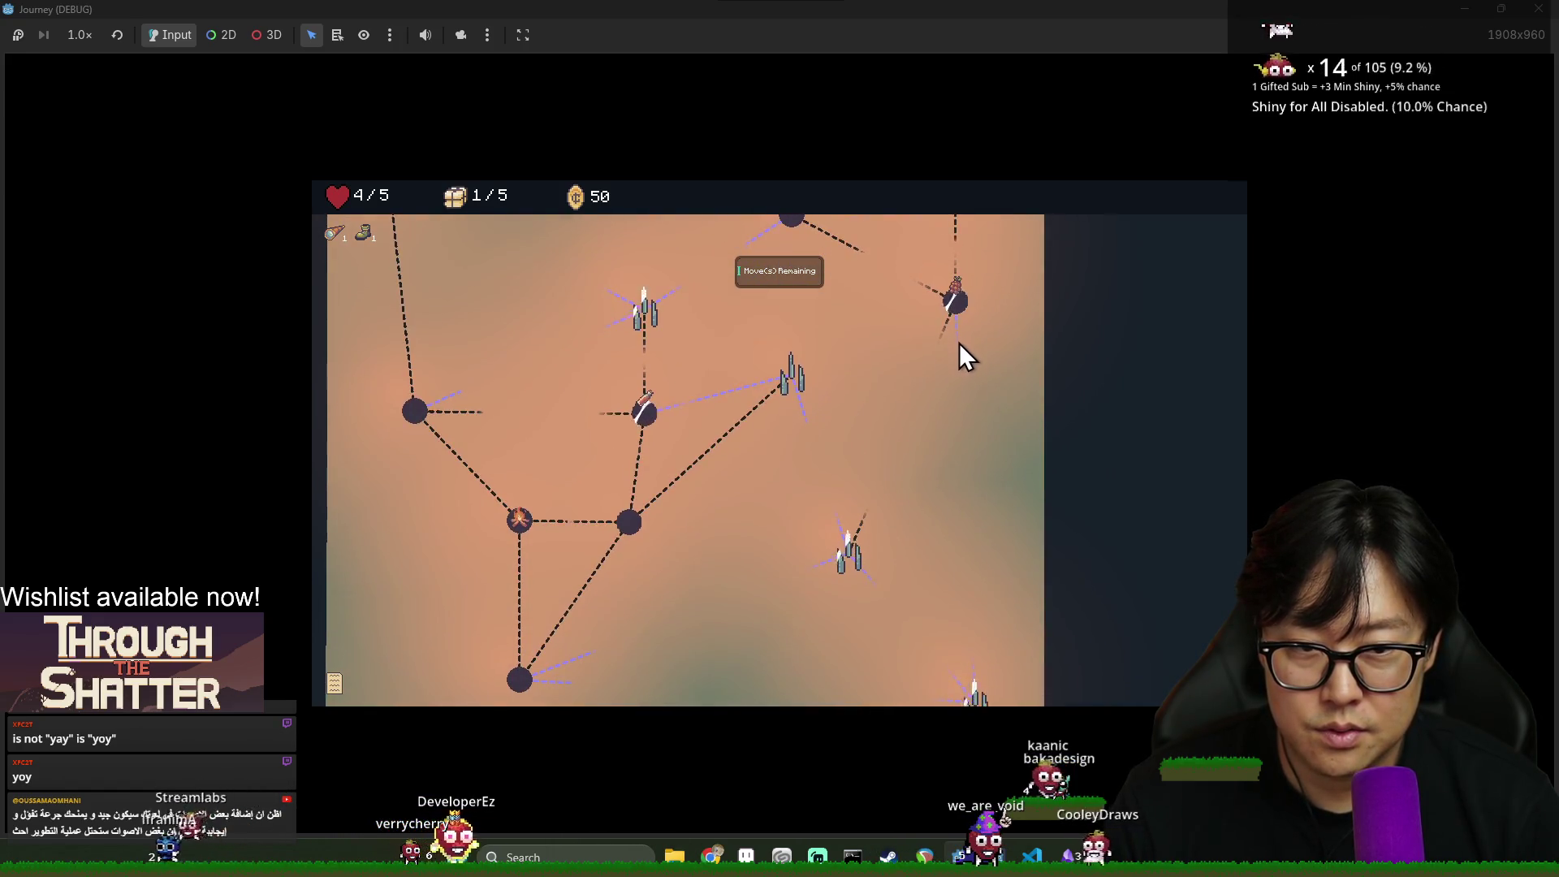
{"action": "left_click", "coordinate": [958, 436]}
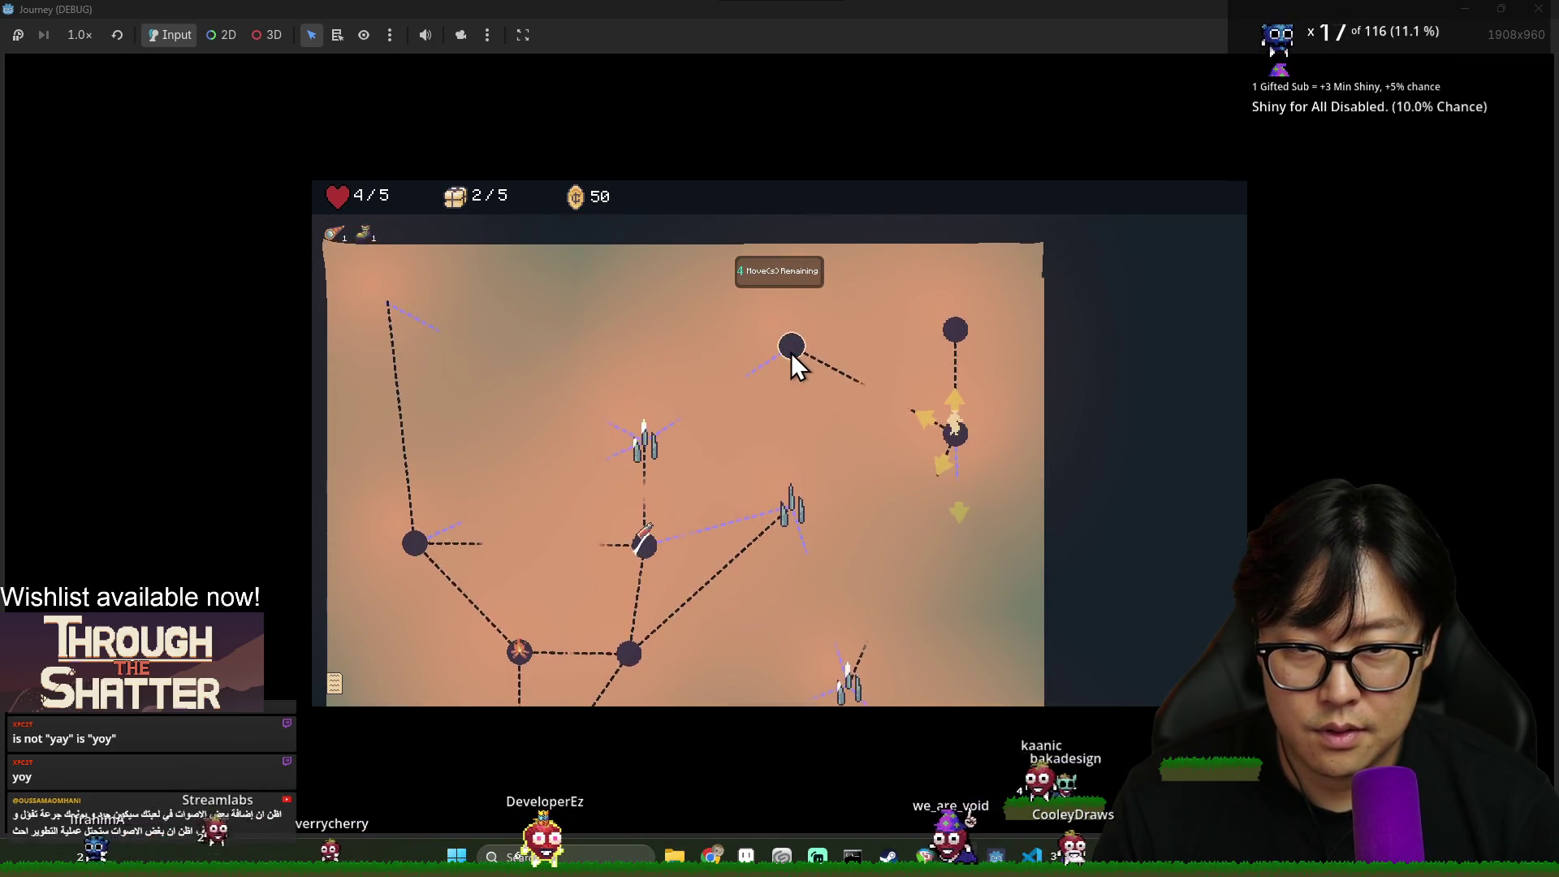
{"action": "left_click", "coordinate": [784, 351]}
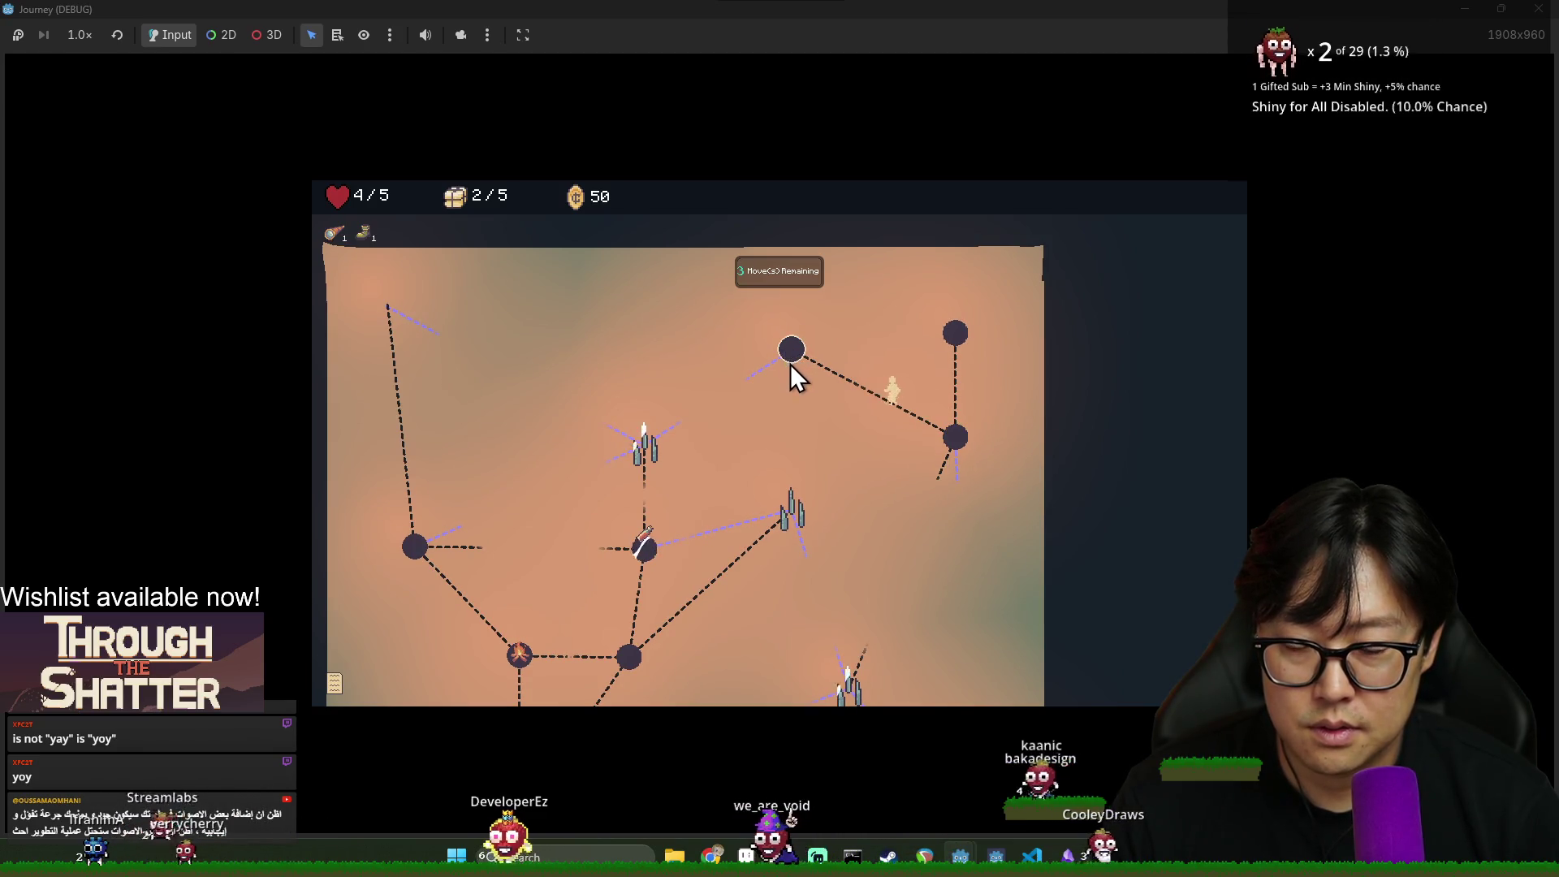
{"action": "left_click", "coordinate": [638, 450]}
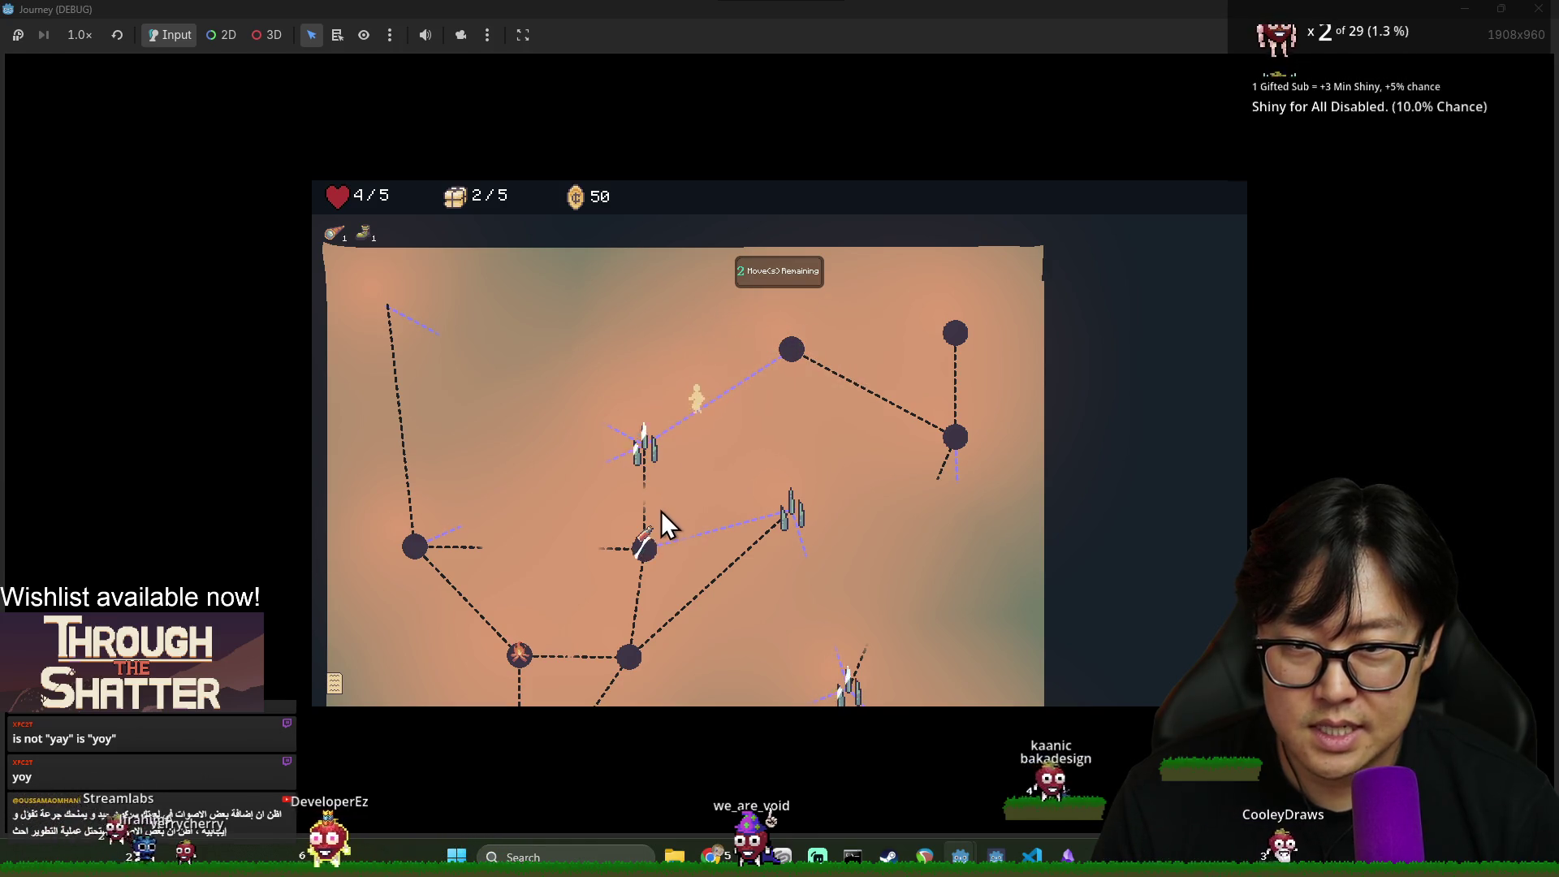
{"action": "left_click", "coordinate": [645, 549]}
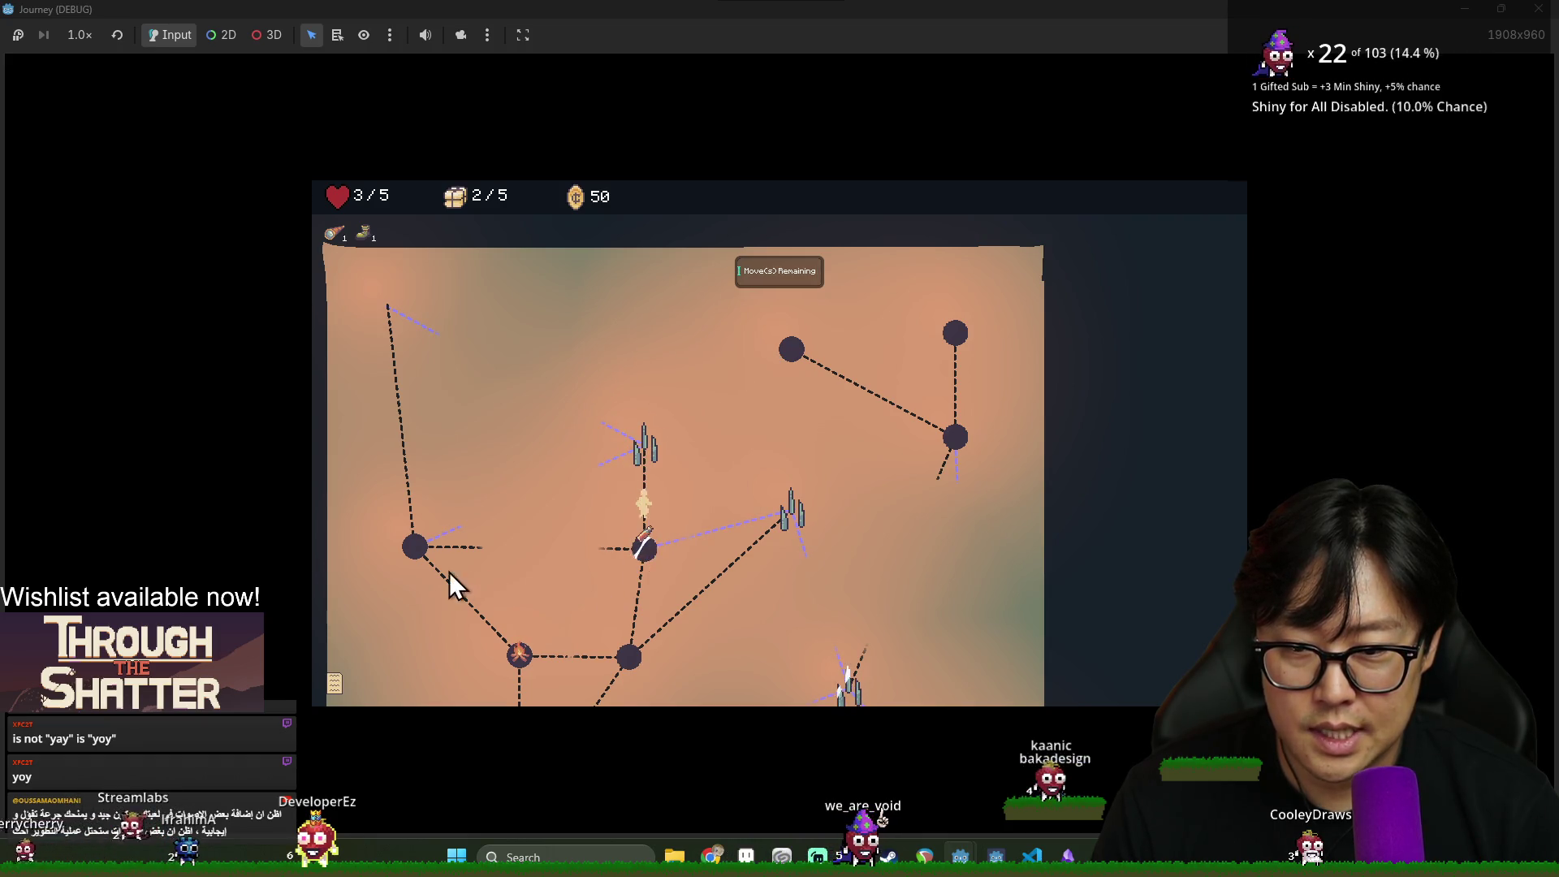
{"action": "left_click", "coordinate": [412, 548]}
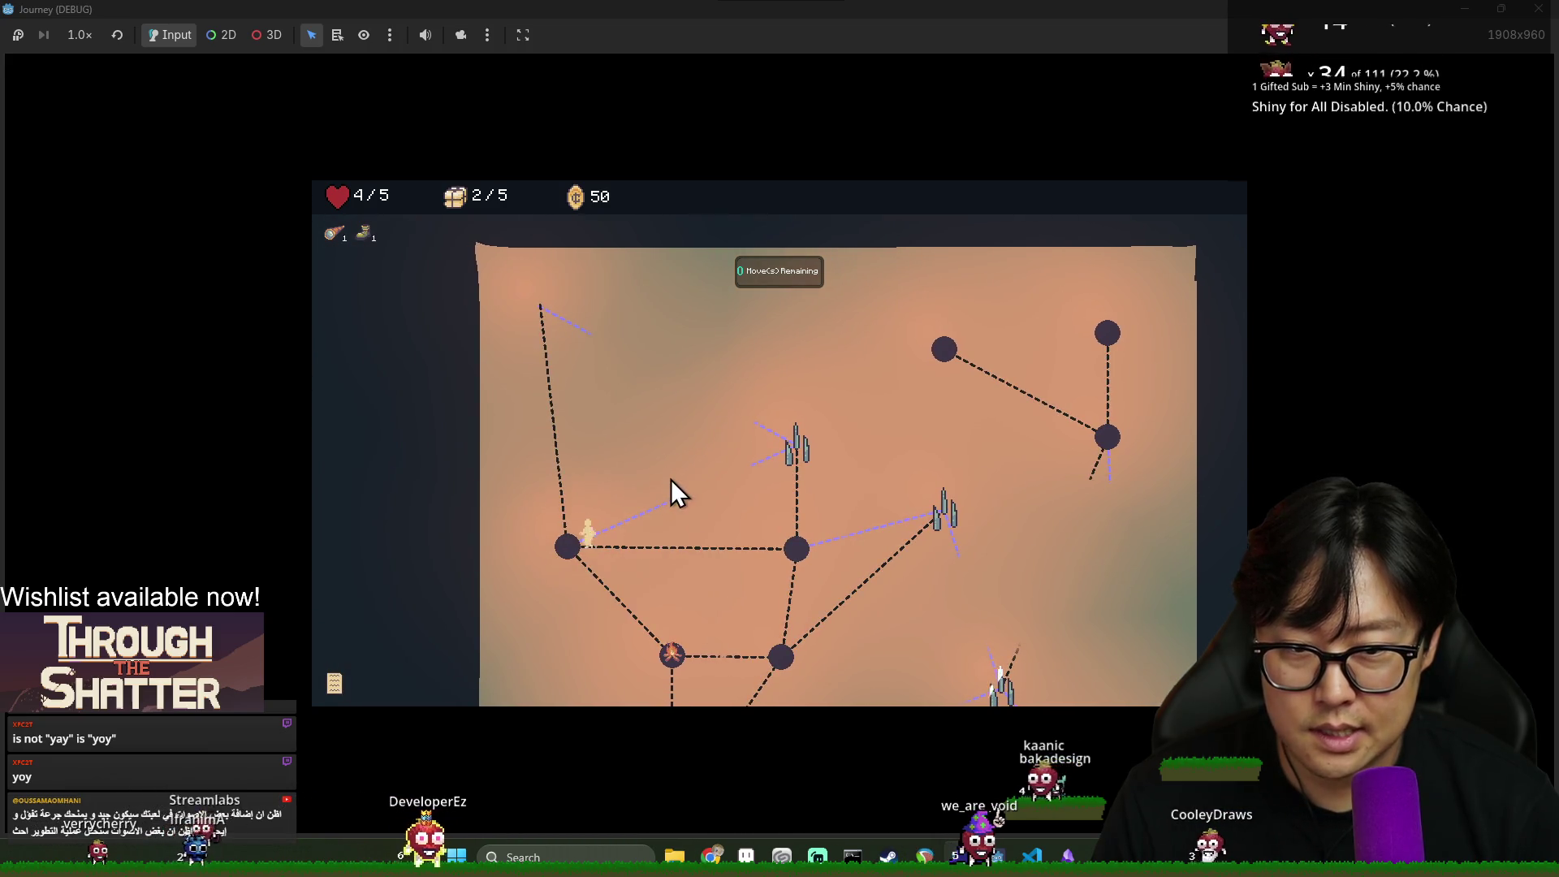
{"action": "left_click", "coordinate": [541, 306]}
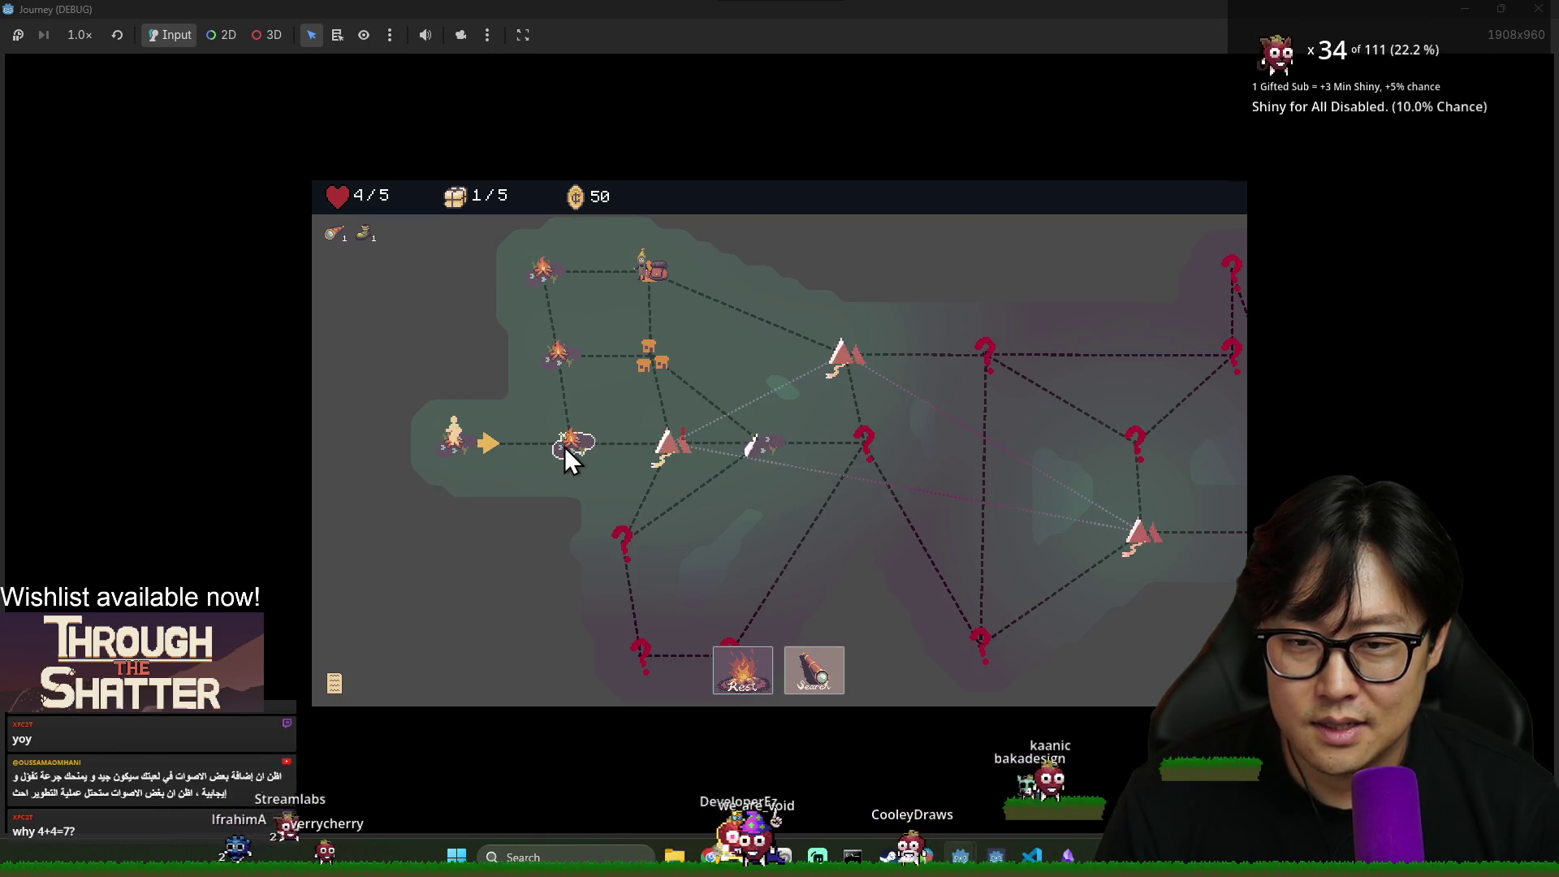
Travel to the neighbouring campfire node and re-centre the map on it
{"action": "left_click", "coordinate": [565, 446]}
{"action": "mouse_move", "coordinate": [667, 331]}
{"action": "left_mouse_down"}
{"action": "mouse_move", "coordinate": [523, 292]}
{"action": "mouse_move", "coordinate": [471, 338]}
{"action": "left_mouse_up"}
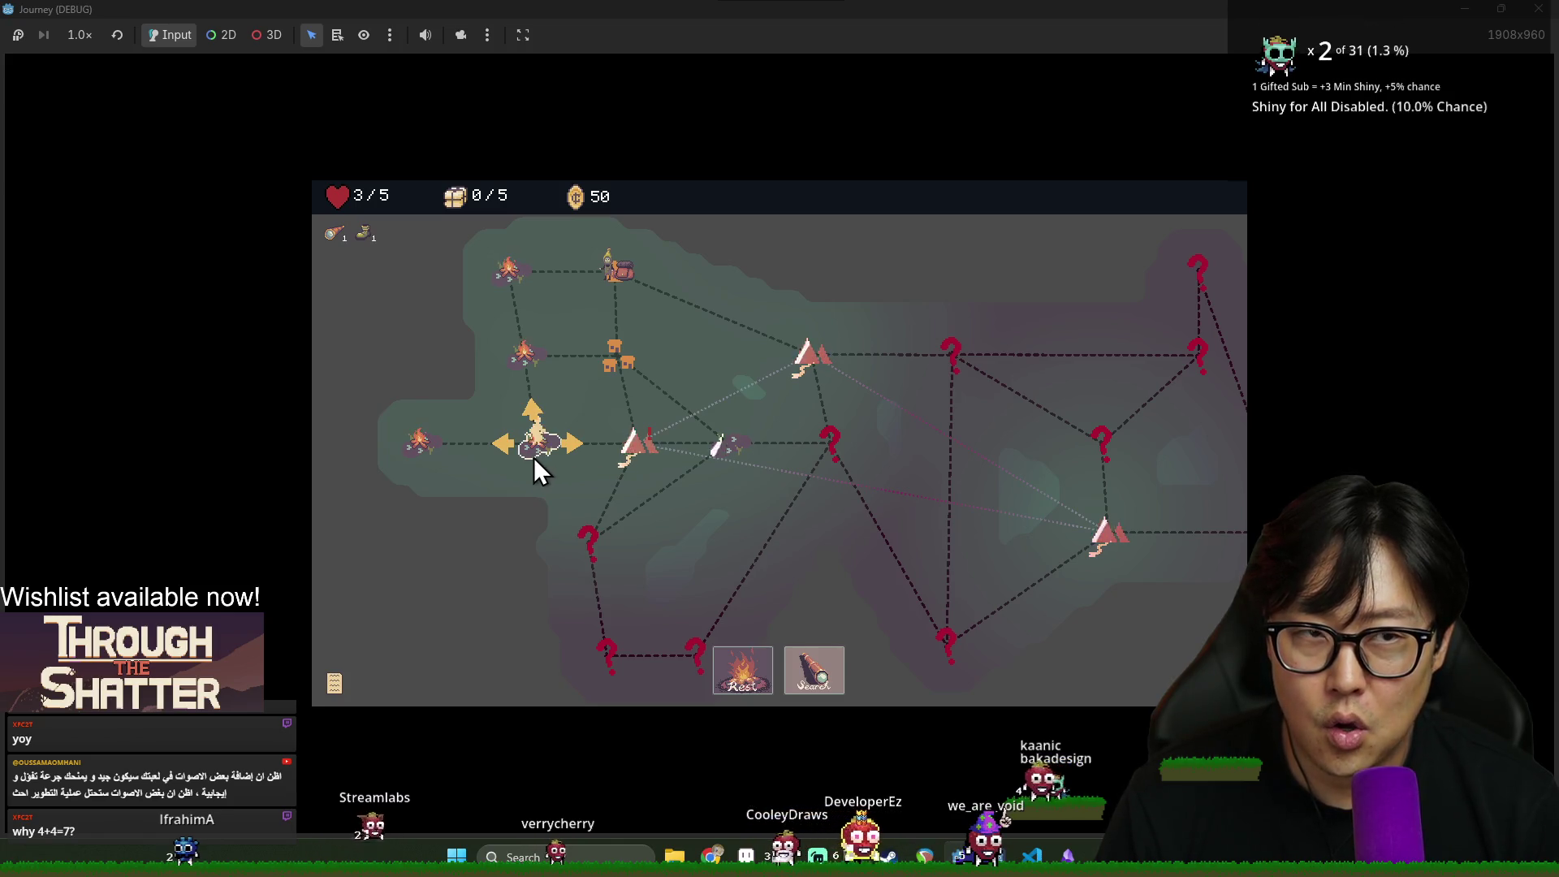
Leave the running Journey game and return to the Godot editor
{"action": "key", "text": "alt+Tab"}
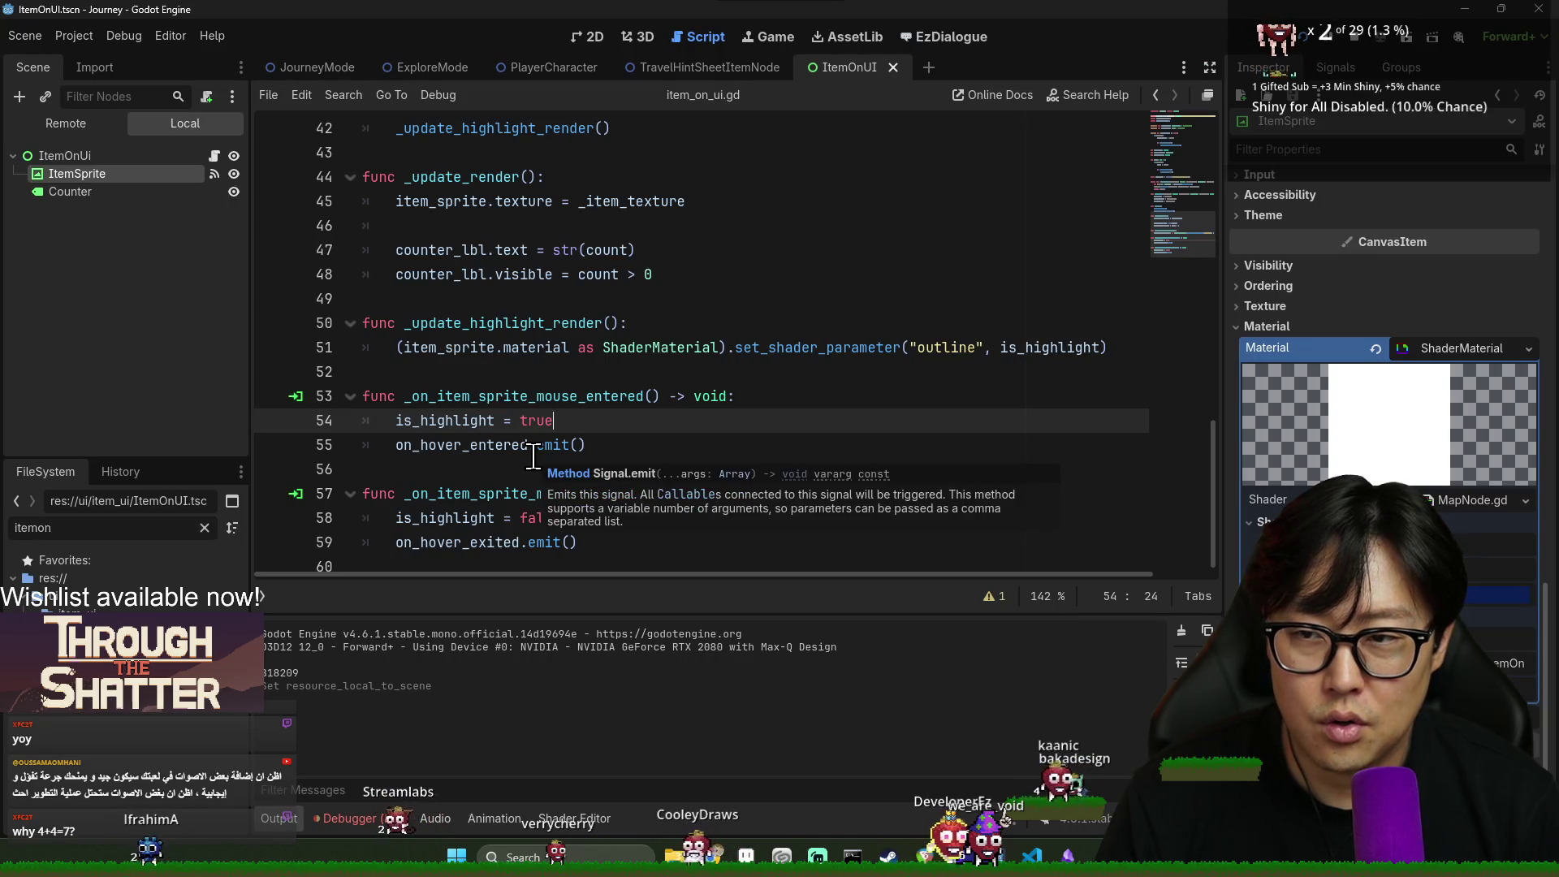
{"action": "key", "text": "alt+Tab"}
{"action": "key", "text": "alt+Tab"}
{"action": "key", "text": "alt+Tab"}
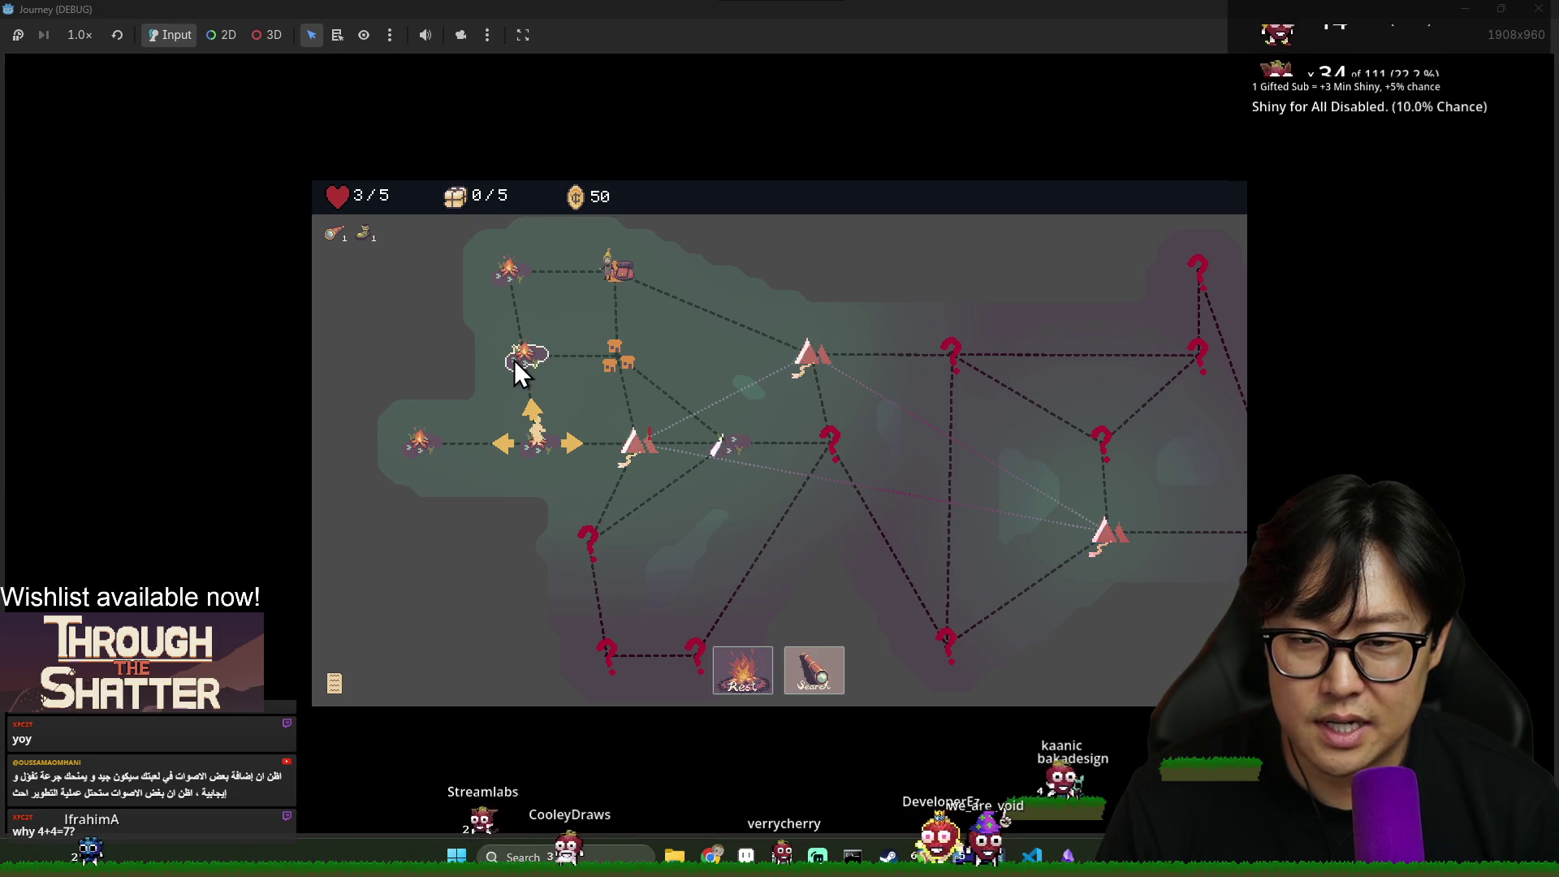
{"action": "key", "text": "alt+Tab"}
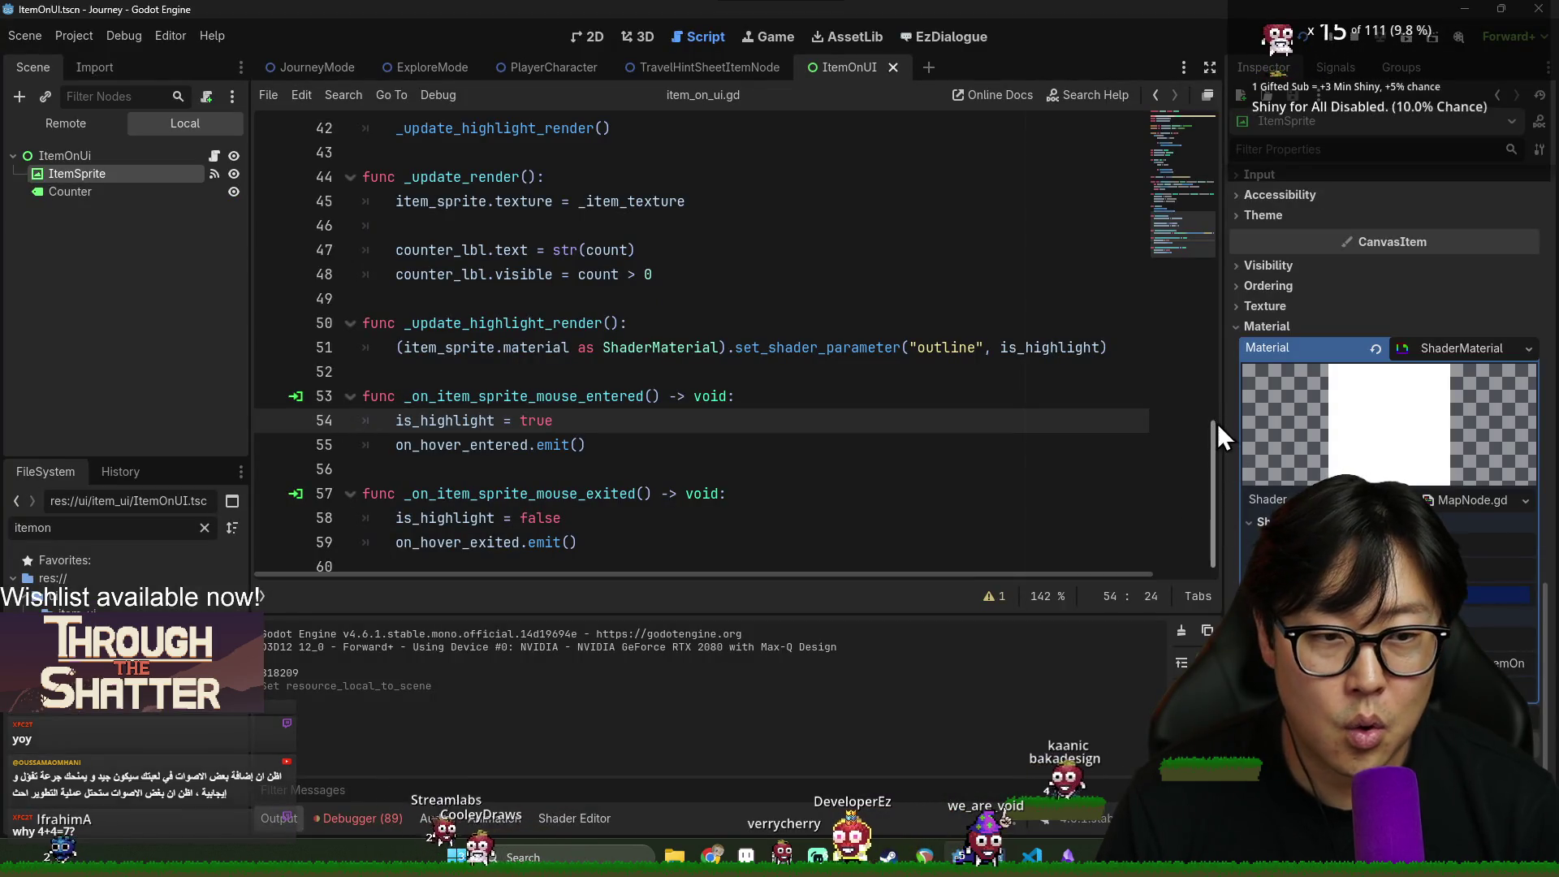
Filter the FileSystem for 'swamp' and open Swamp.tscn
{"action": "double_click", "coordinate": [128, 528]}
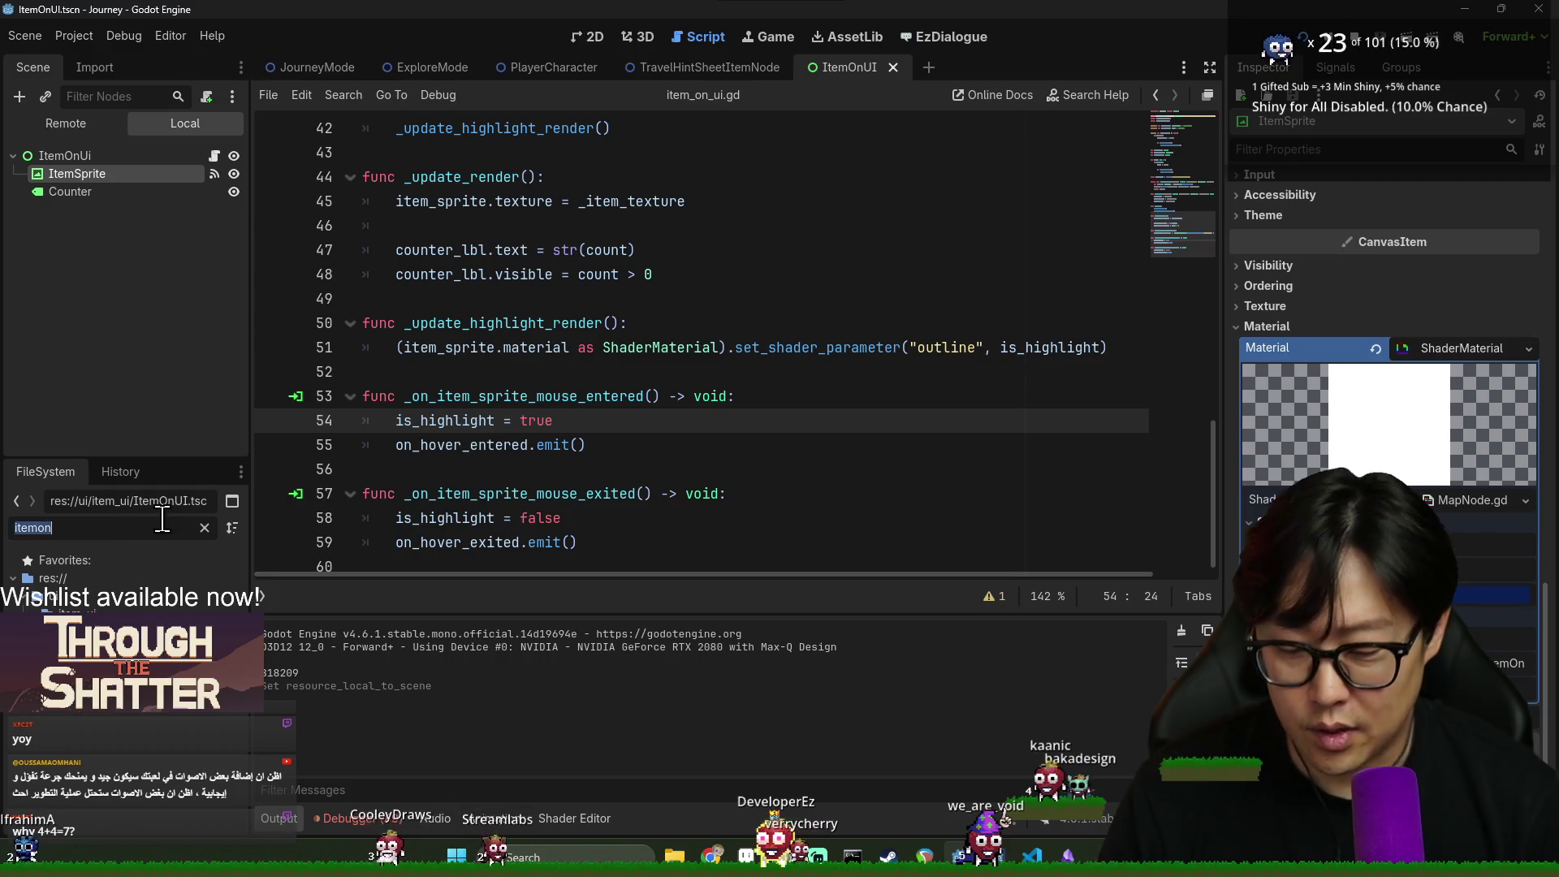
{"action": "type", "text": "swamp"}
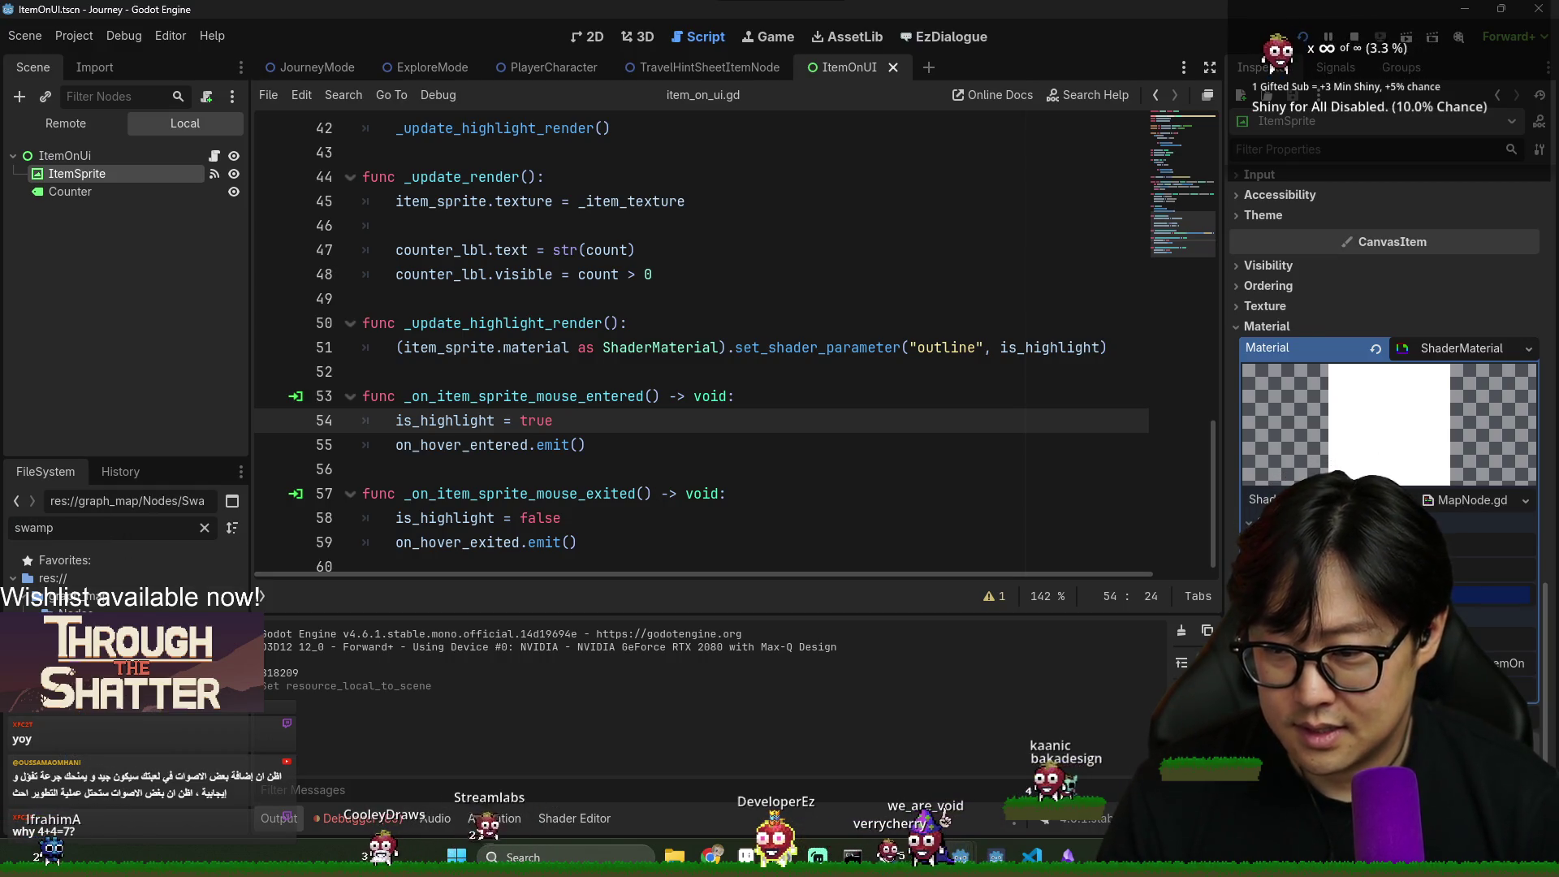
{"action": "double_click", "coordinate": [167, 617]}
{"action": "right_click", "coordinate": [168, 617]}
{"action": "left_click", "coordinate": [65, 161]}
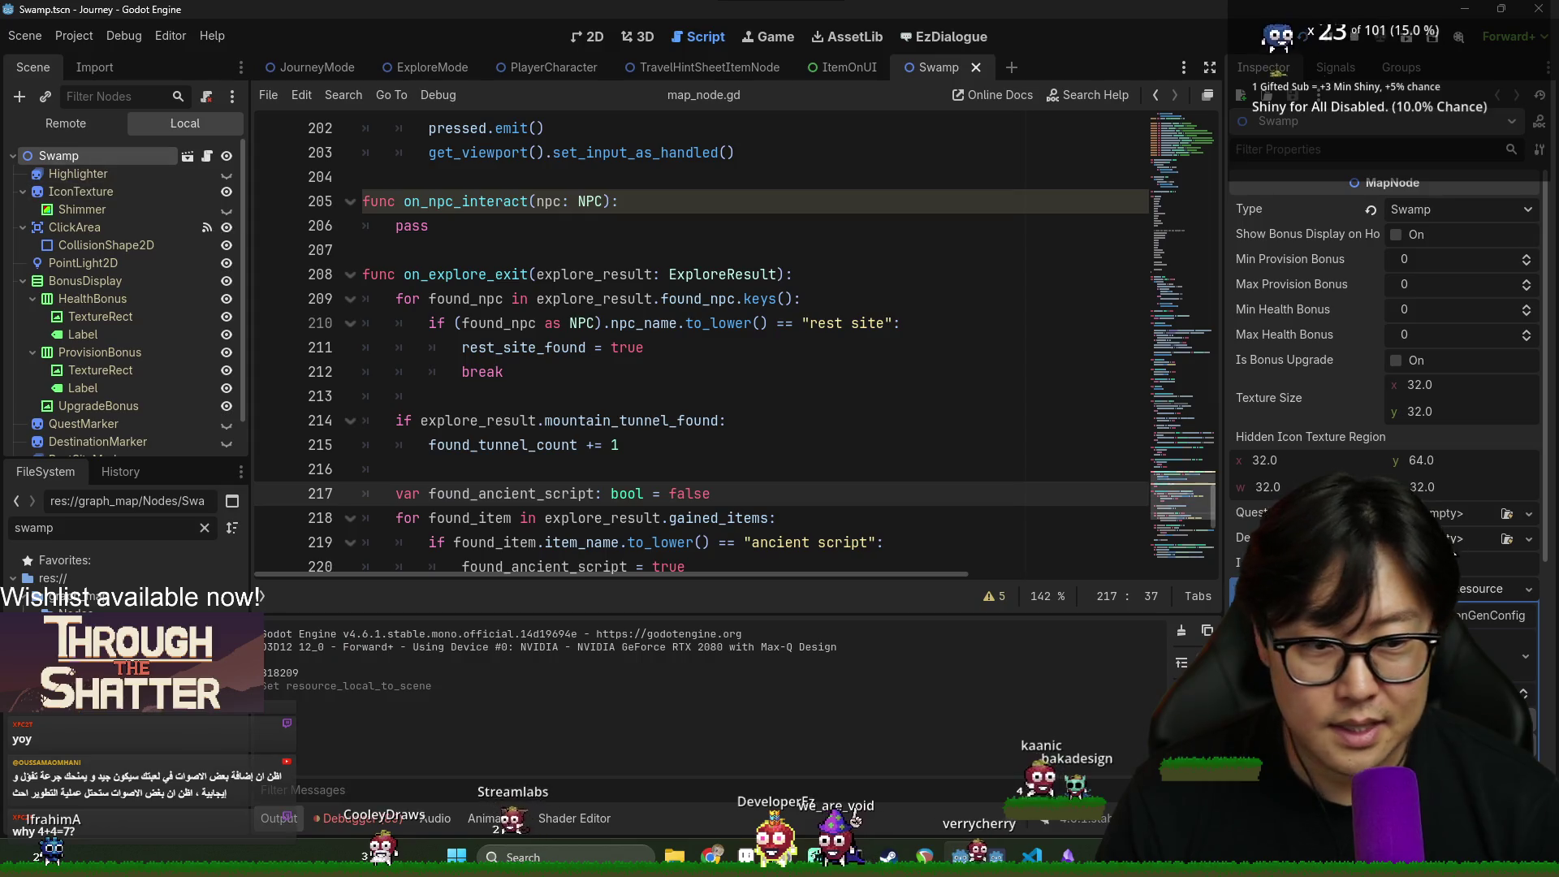
Inspect the Swamp node's Explore Gen Config resource properties in the Inspector
{"action": "left_click", "coordinate": [1462, 588]}
{"action": "left_click", "coordinate": [1240, 571]}
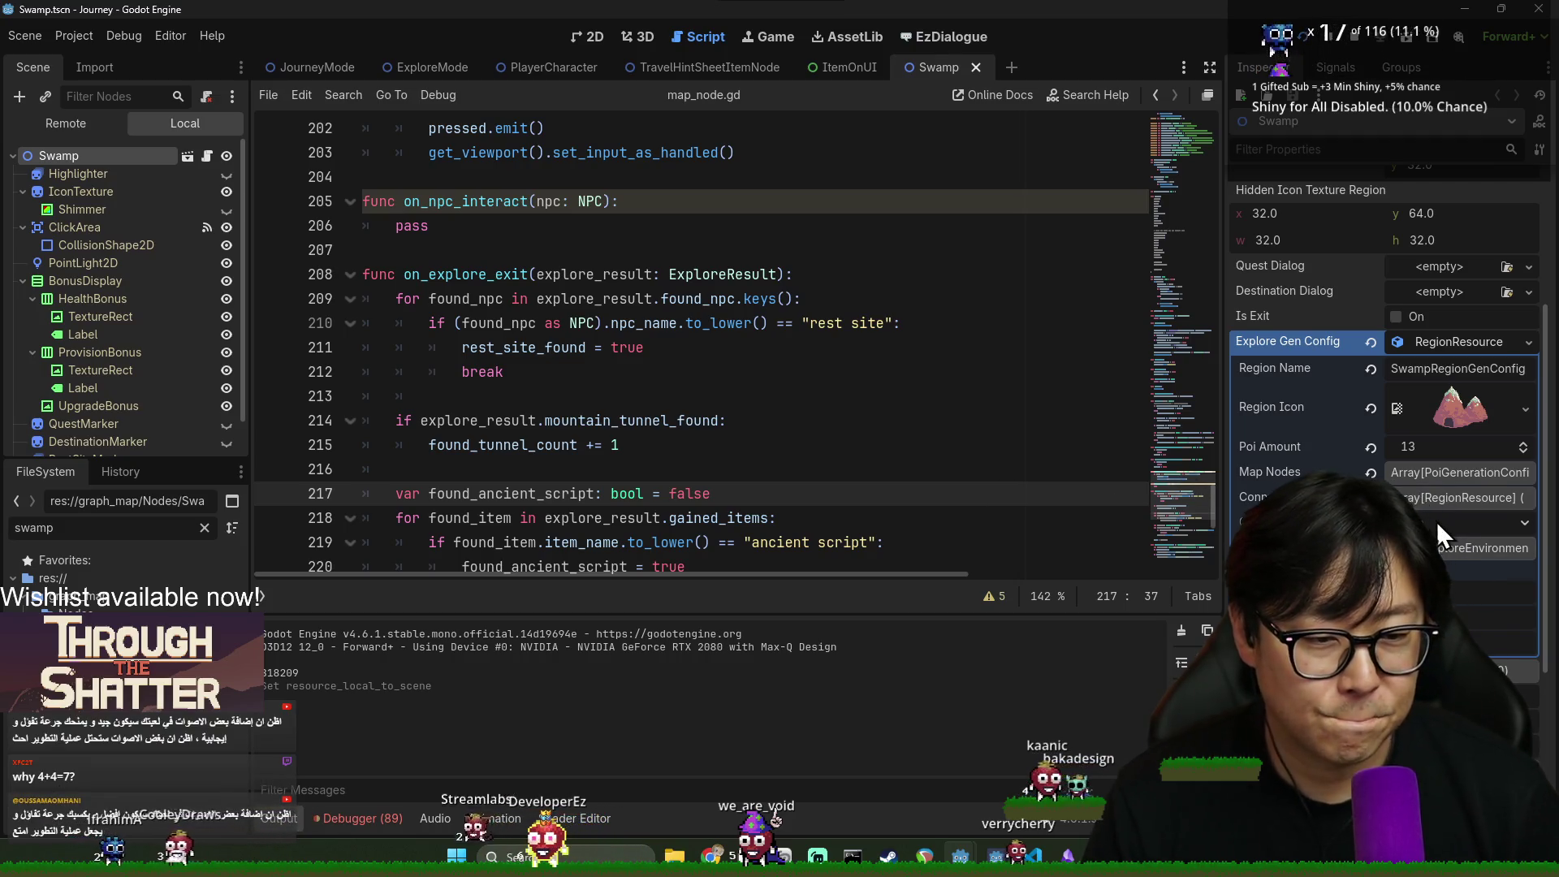
{"action": "left_click", "coordinate": [1442, 344]}
{"action": "scroll", "coordinate": [1441, 344], "scroll_direction": "up", "scroll_amount": 5}
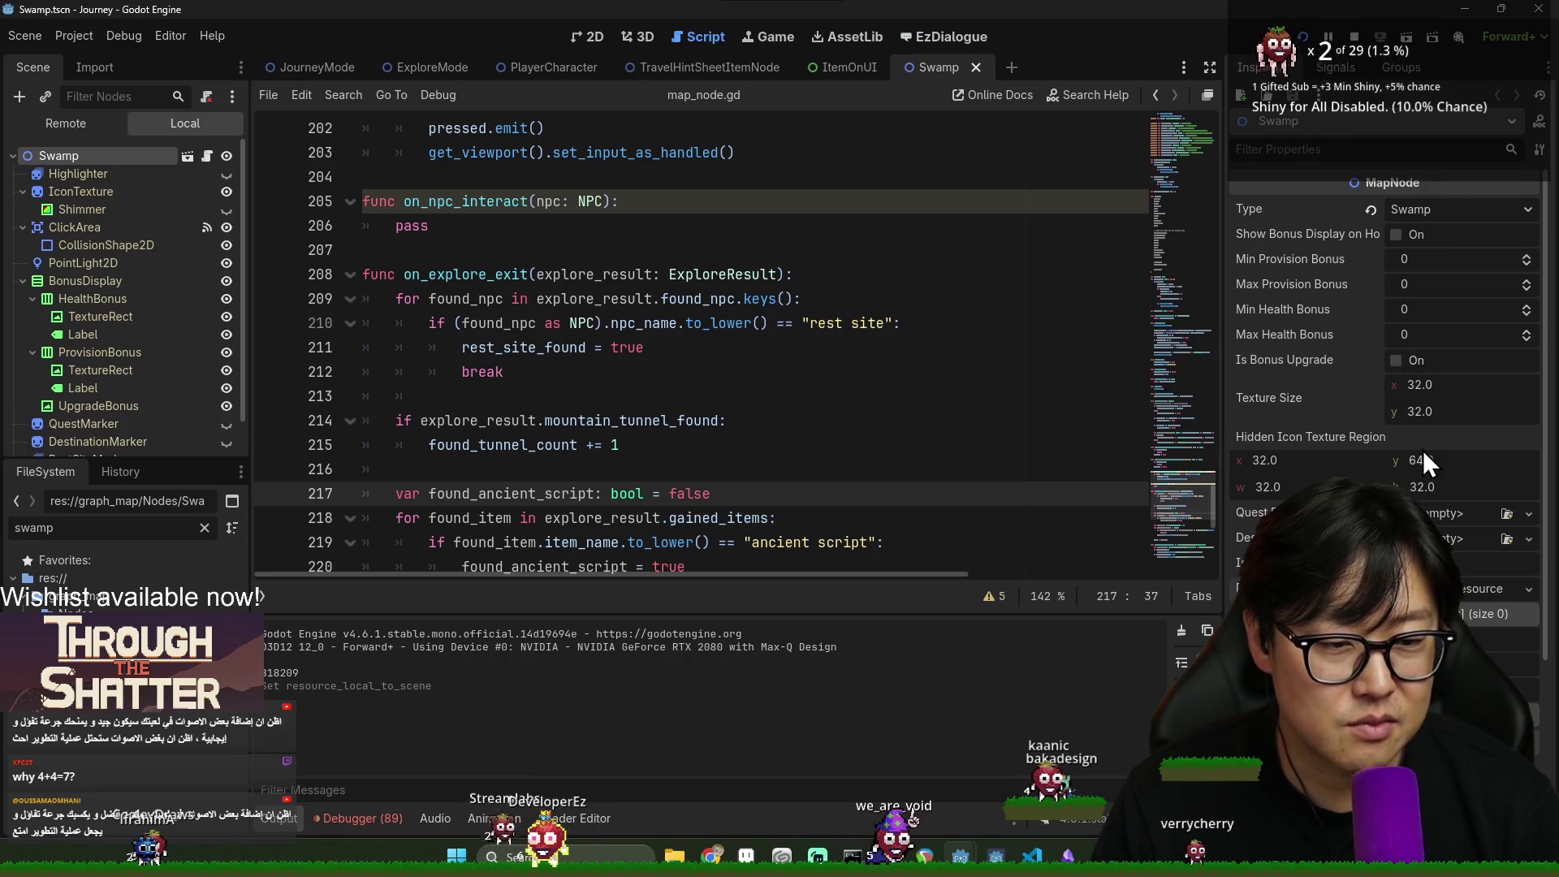
{"action": "scroll", "coordinate": [1385, 365], "scroll_direction": "down", "scroll_amount": 3}
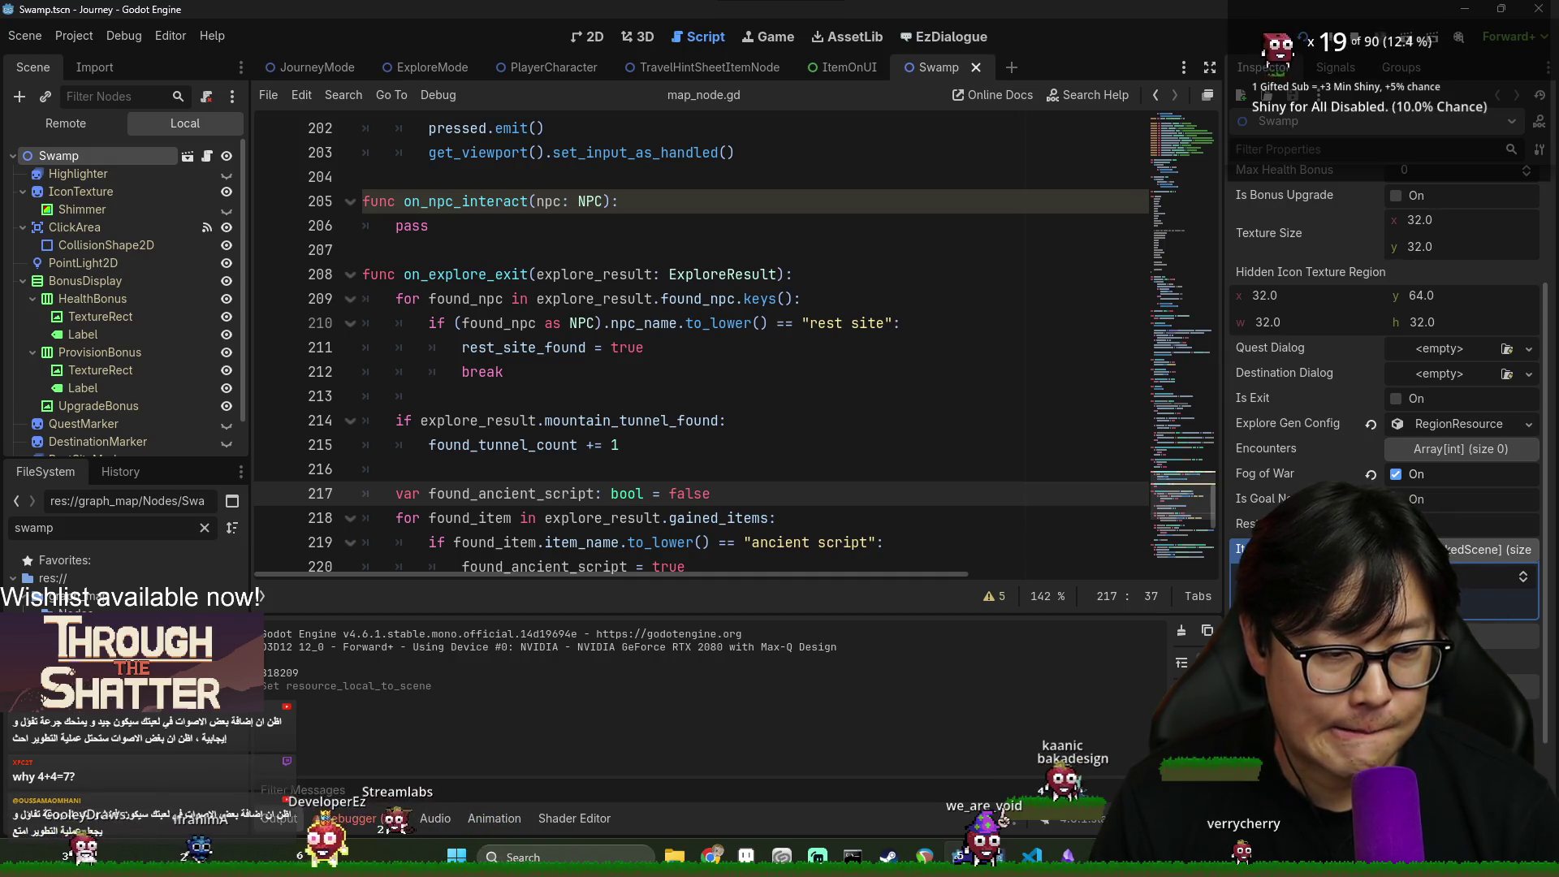
{"action": "scroll", "coordinate": [1454, 568], "scroll_direction": "down", "scroll_amount": 2}
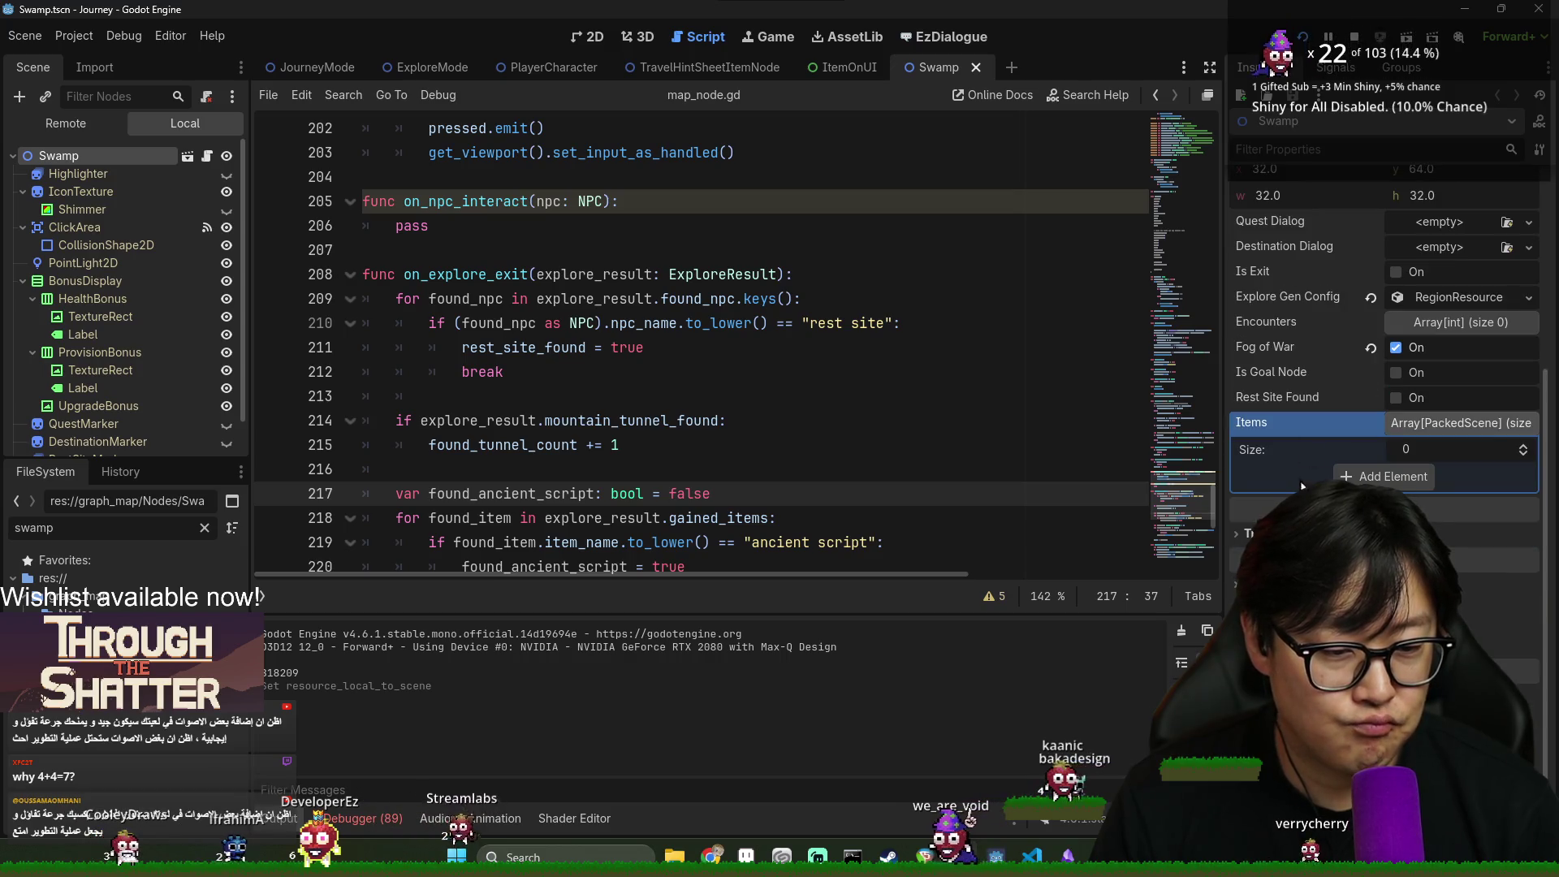
Make the map_node.gd script Local to Scene, select the Swamp root, and run the game with F5
{"action": "type", "text": "local"}
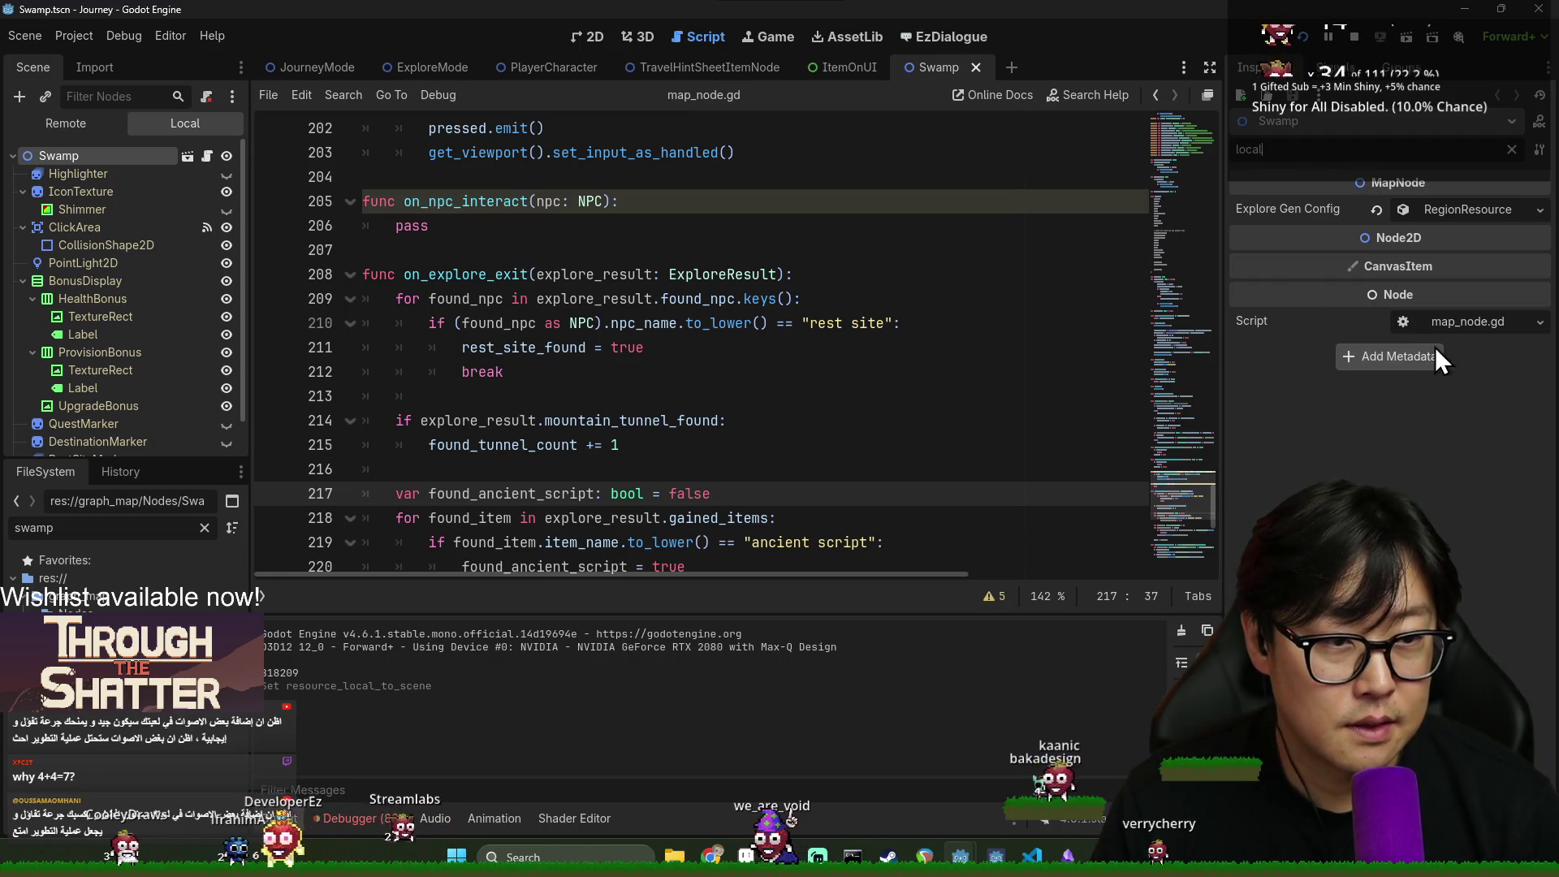
{"action": "left_click", "coordinate": [1462, 320]}
{"action": "left_click", "coordinate": [1334, 210]}
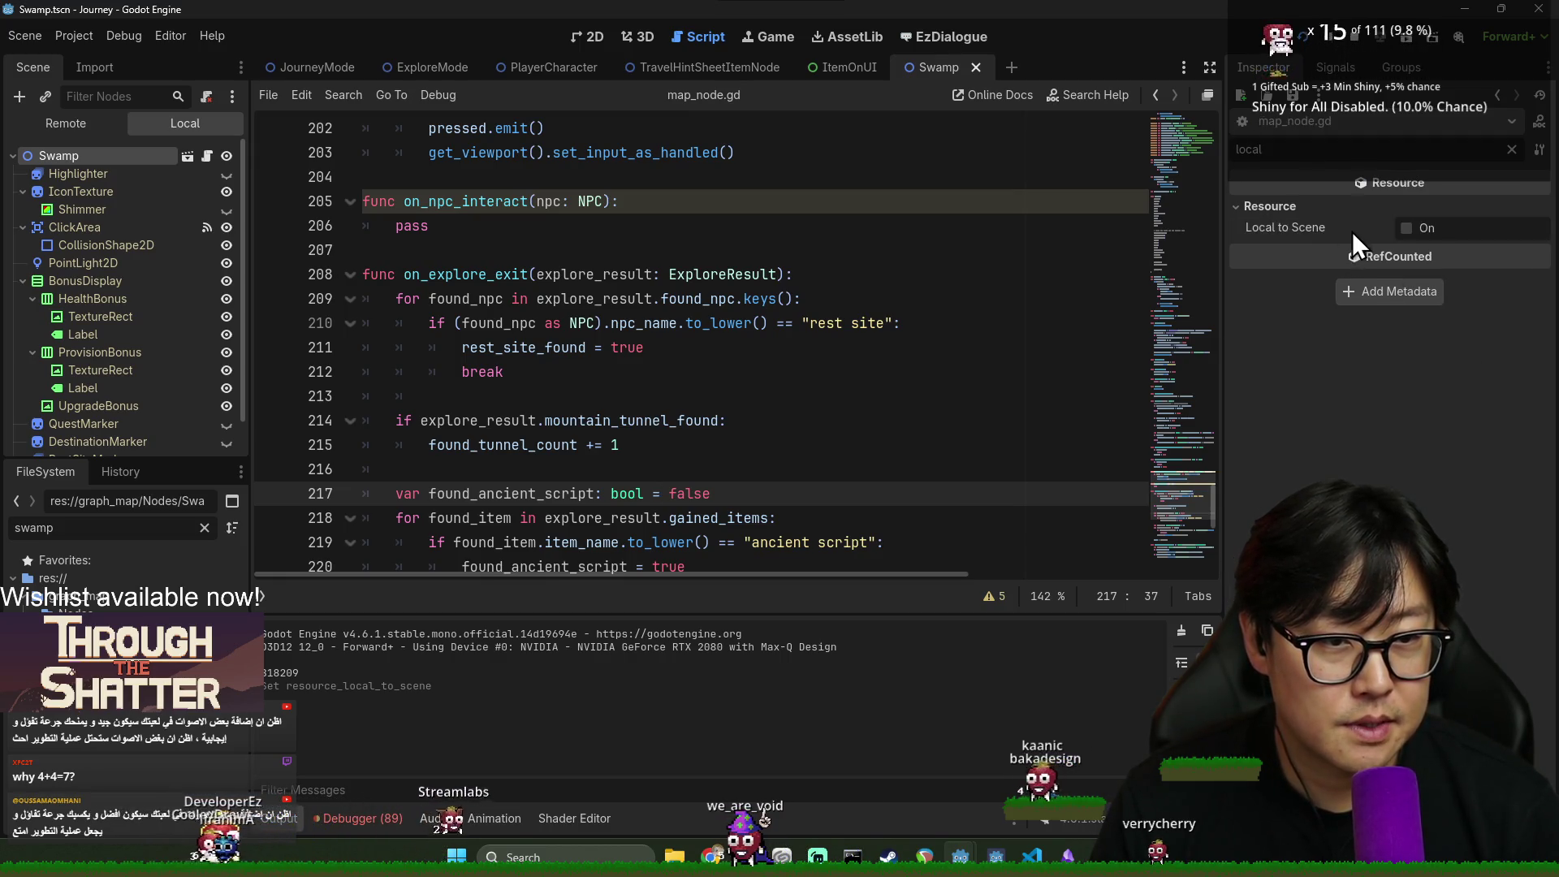
{"action": "left_click", "coordinate": [1330, 209]}
{"action": "left_click", "coordinate": [1512, 150]}
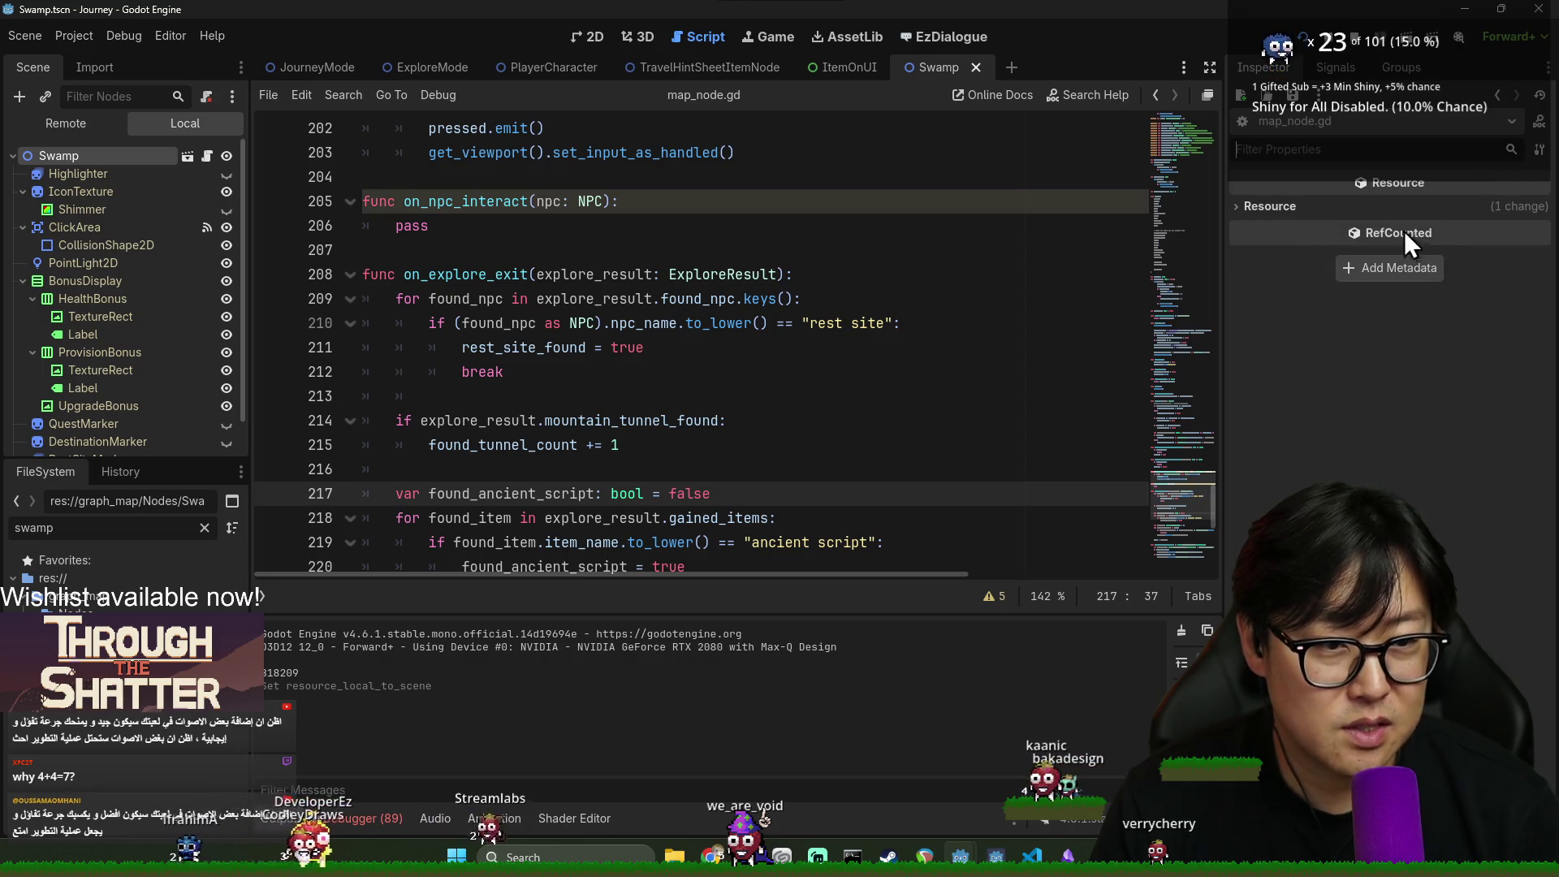
{"action": "left_click", "coordinate": [104, 160]}
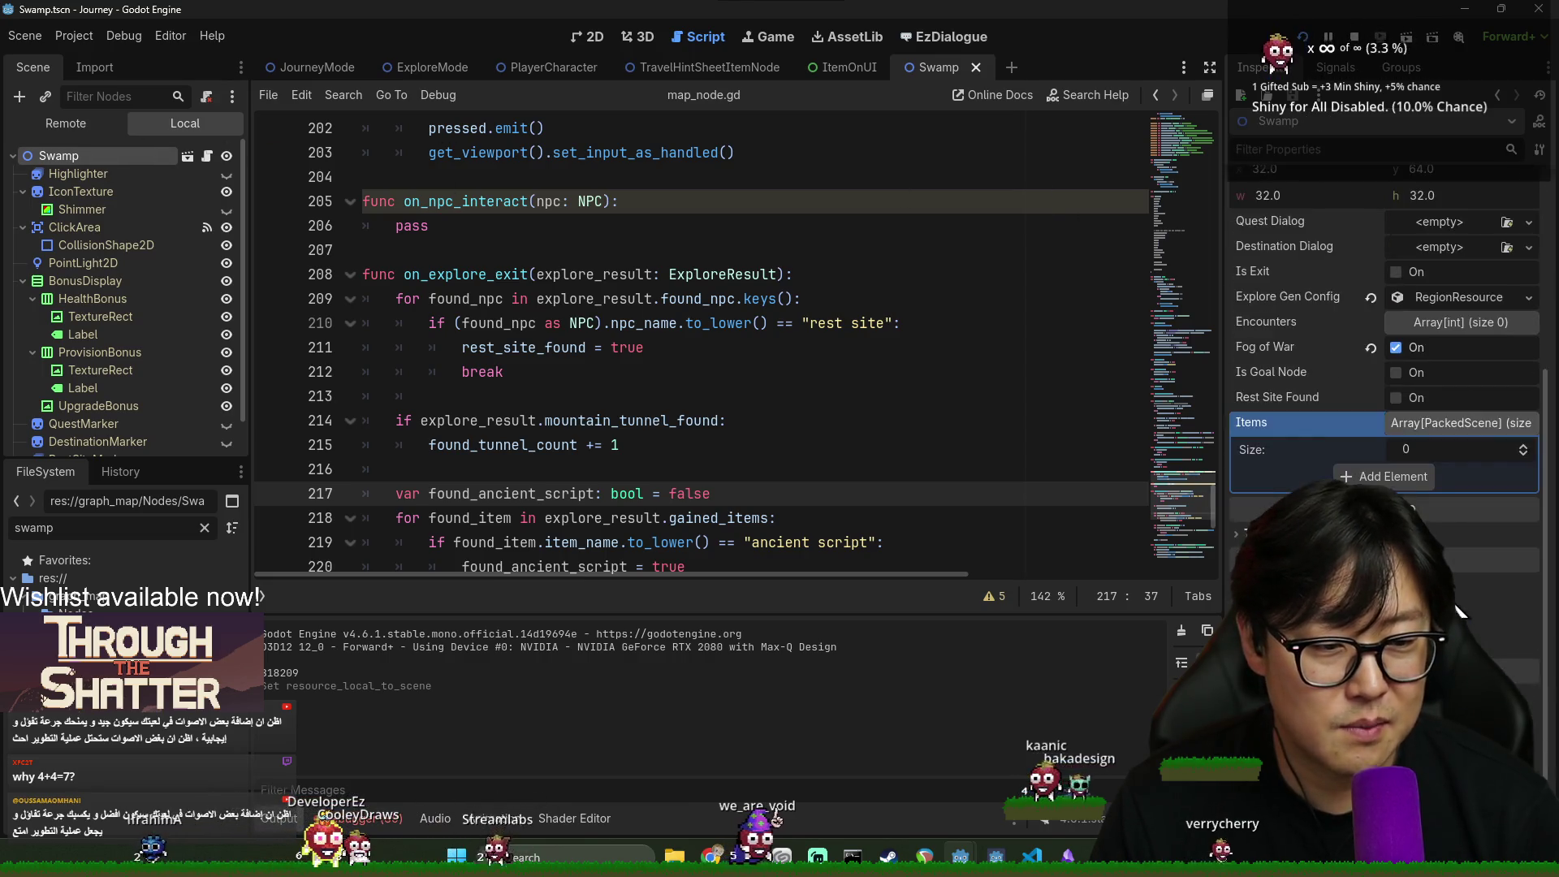
{"action": "key", "text": "F5"}
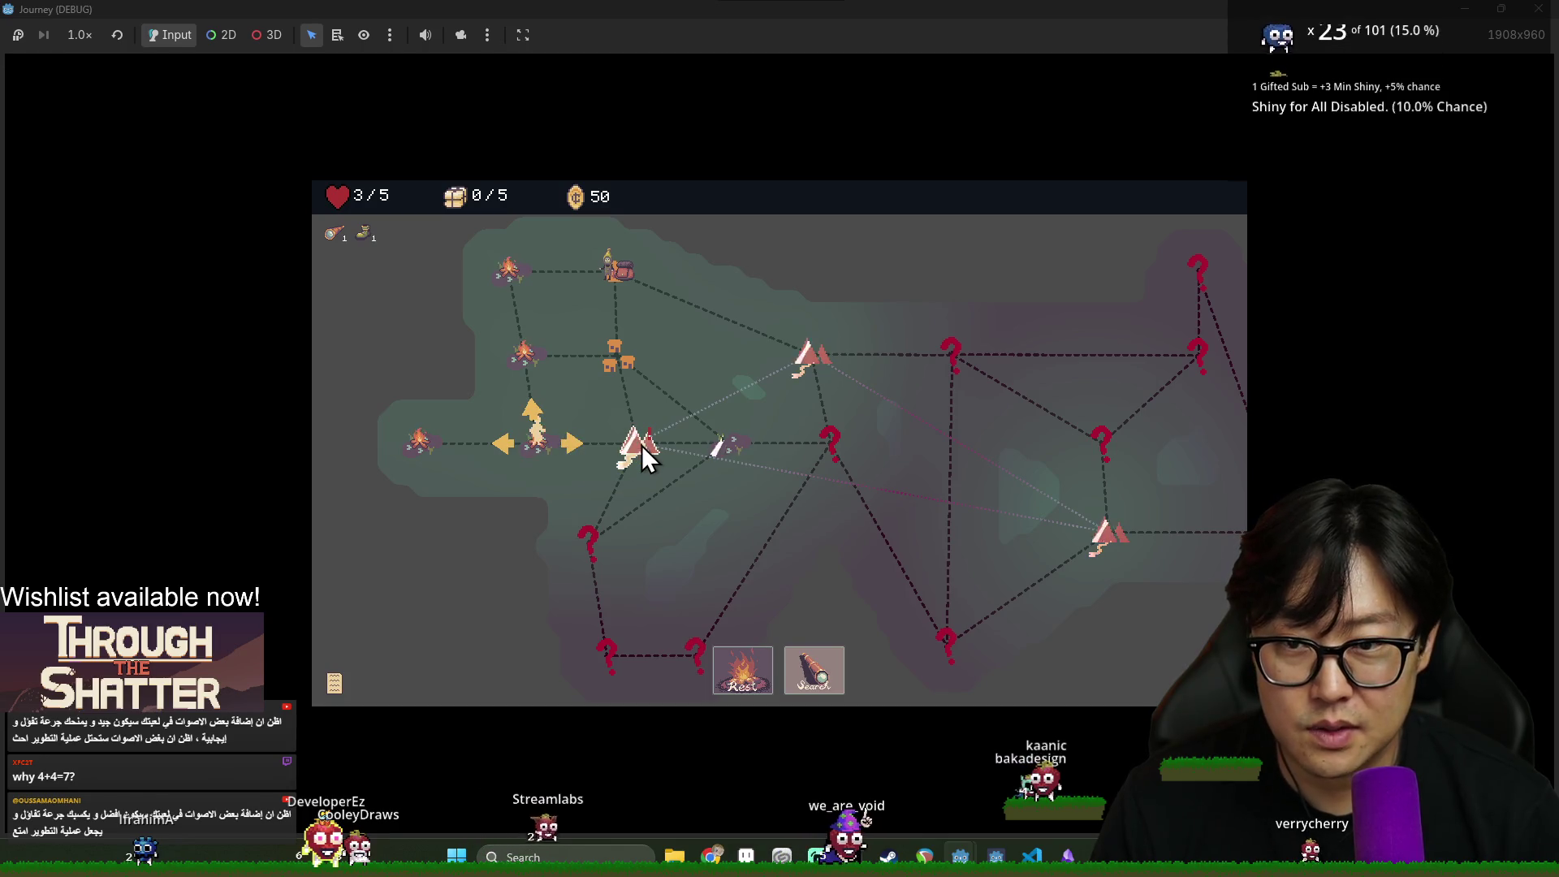
Search the current map location and move the token down onto the rest site
{"action": "left_click", "coordinate": [830, 685]}
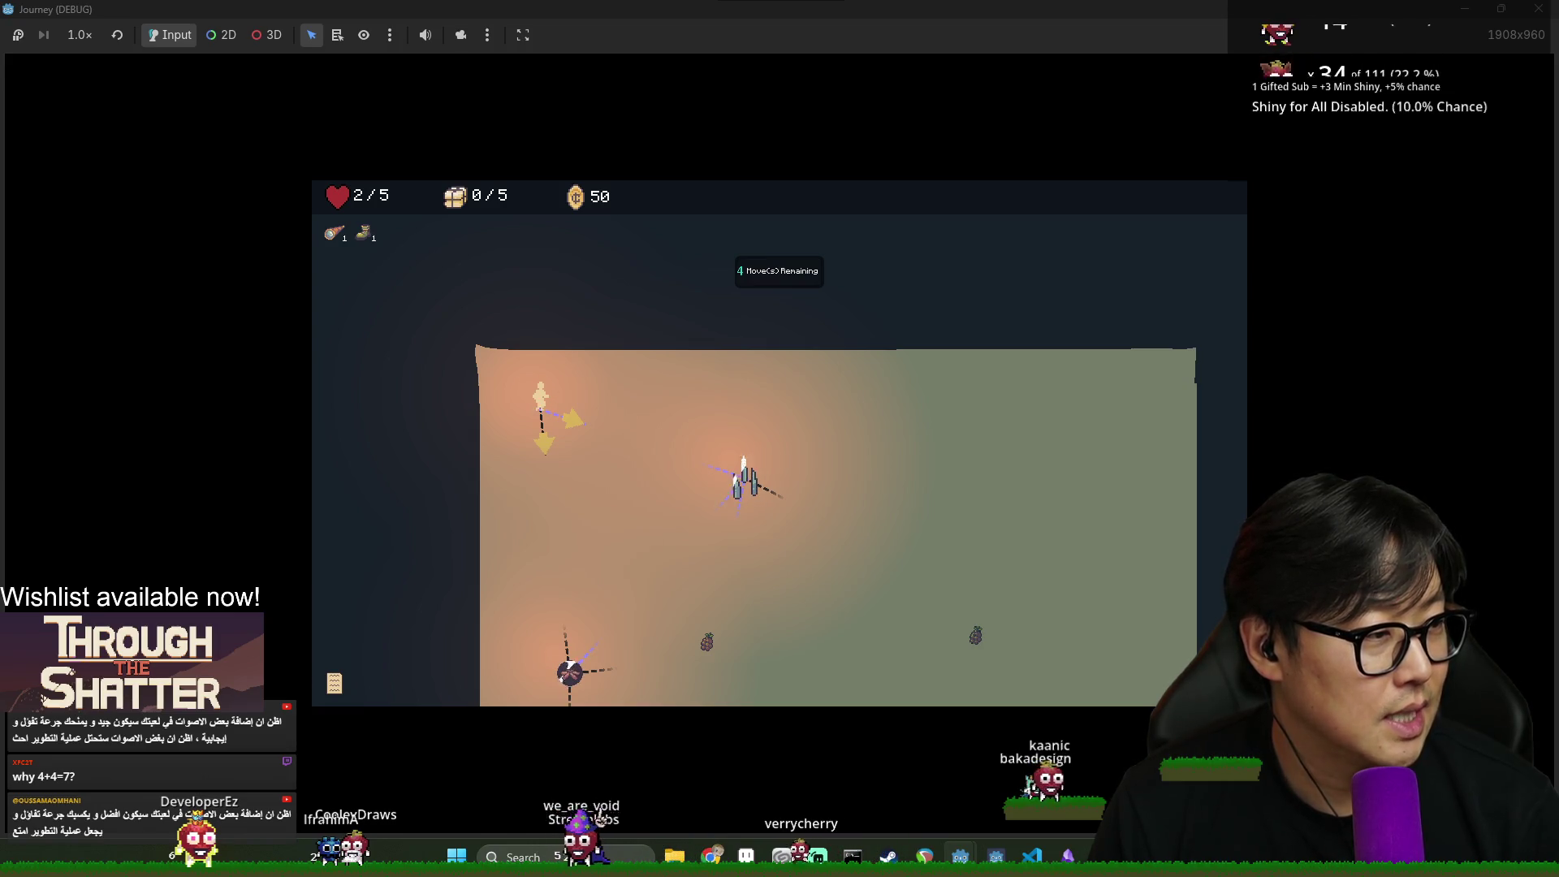
{"action": "key", "text": "s"}
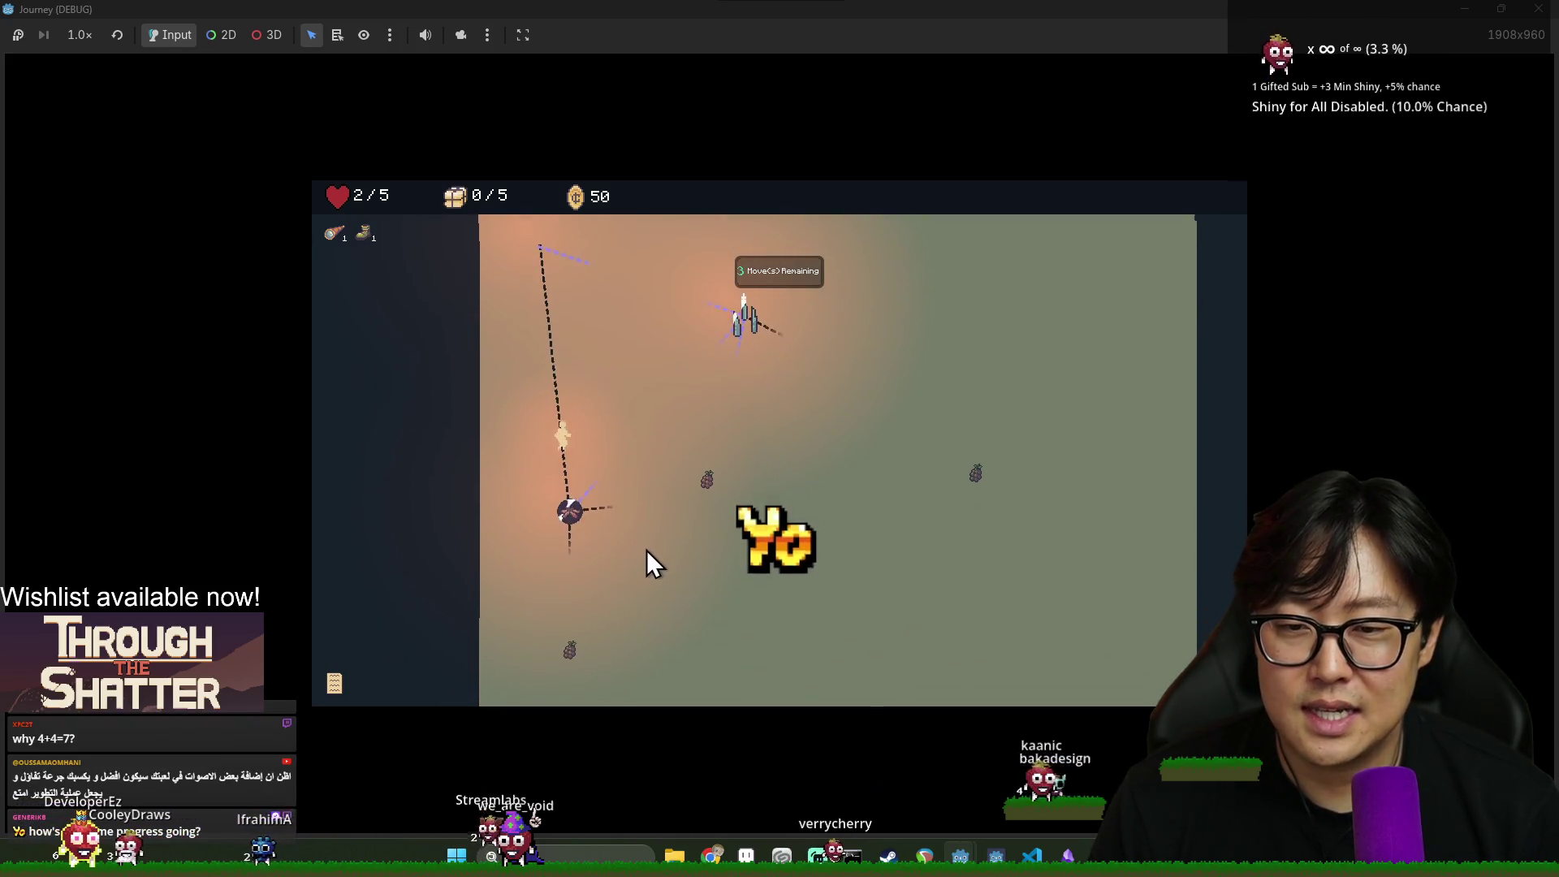
{"action": "key", "text": "s"}
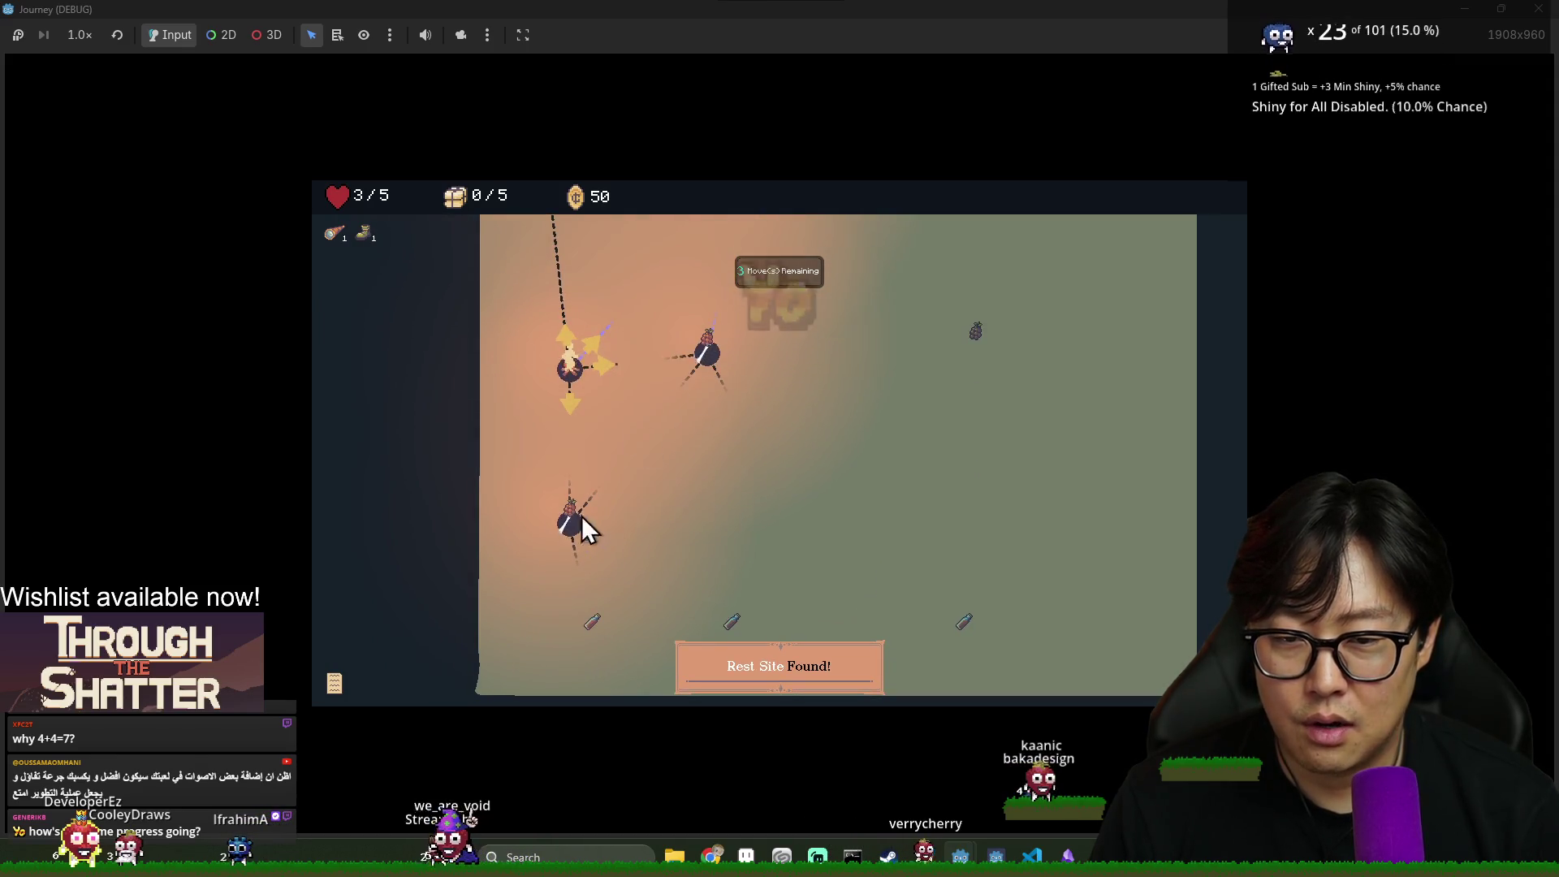
{"action": "key", "text": "s"}
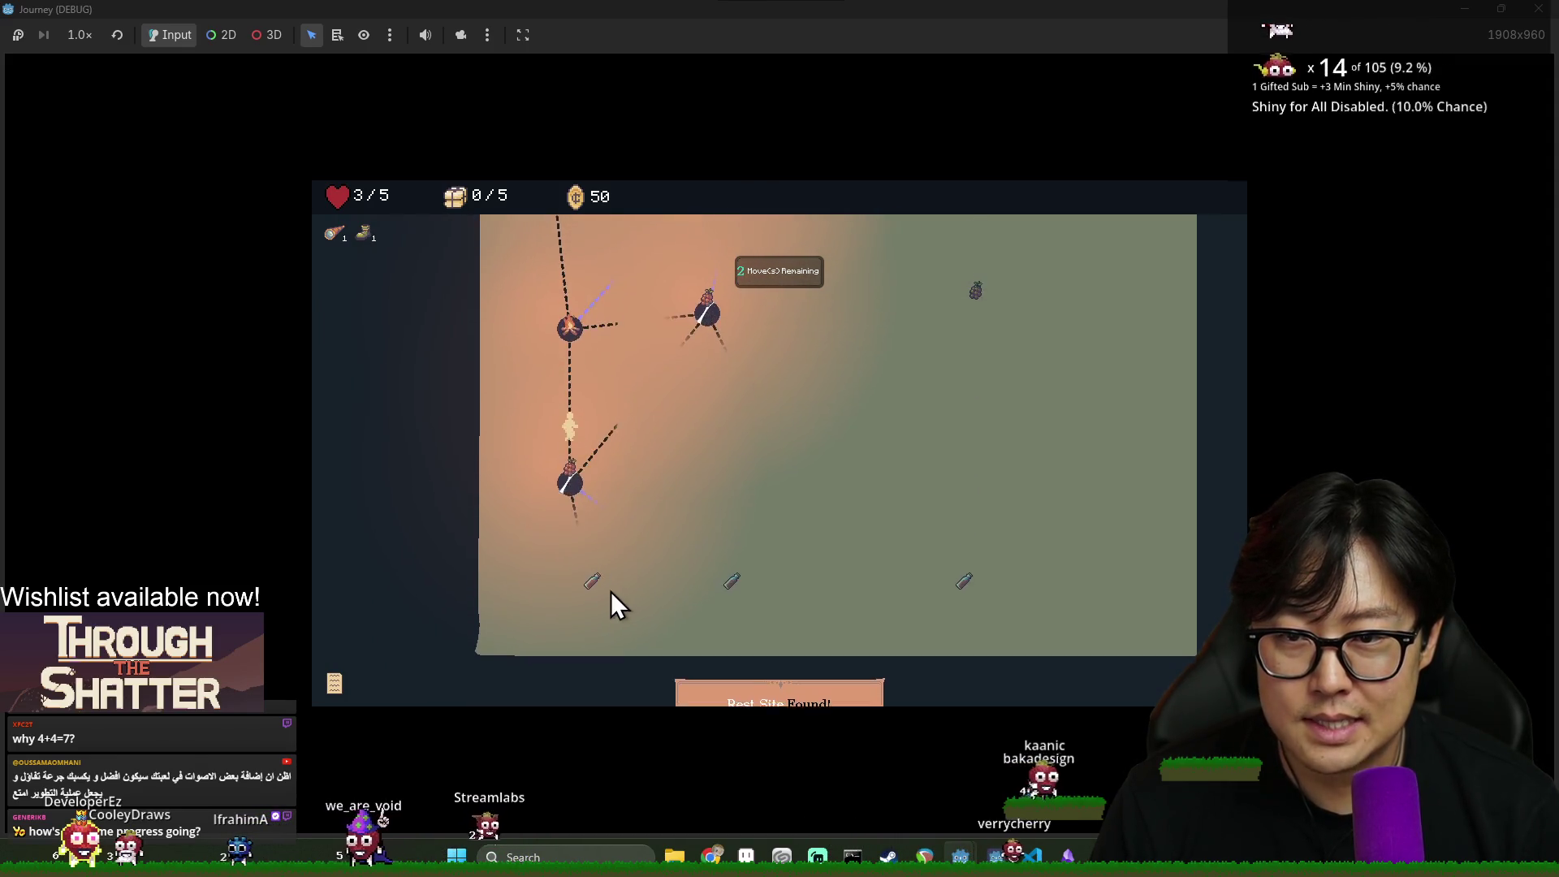
Walk the token through the remaining nodes until no moves are left
{"action": "left_click", "coordinate": [594, 602]}
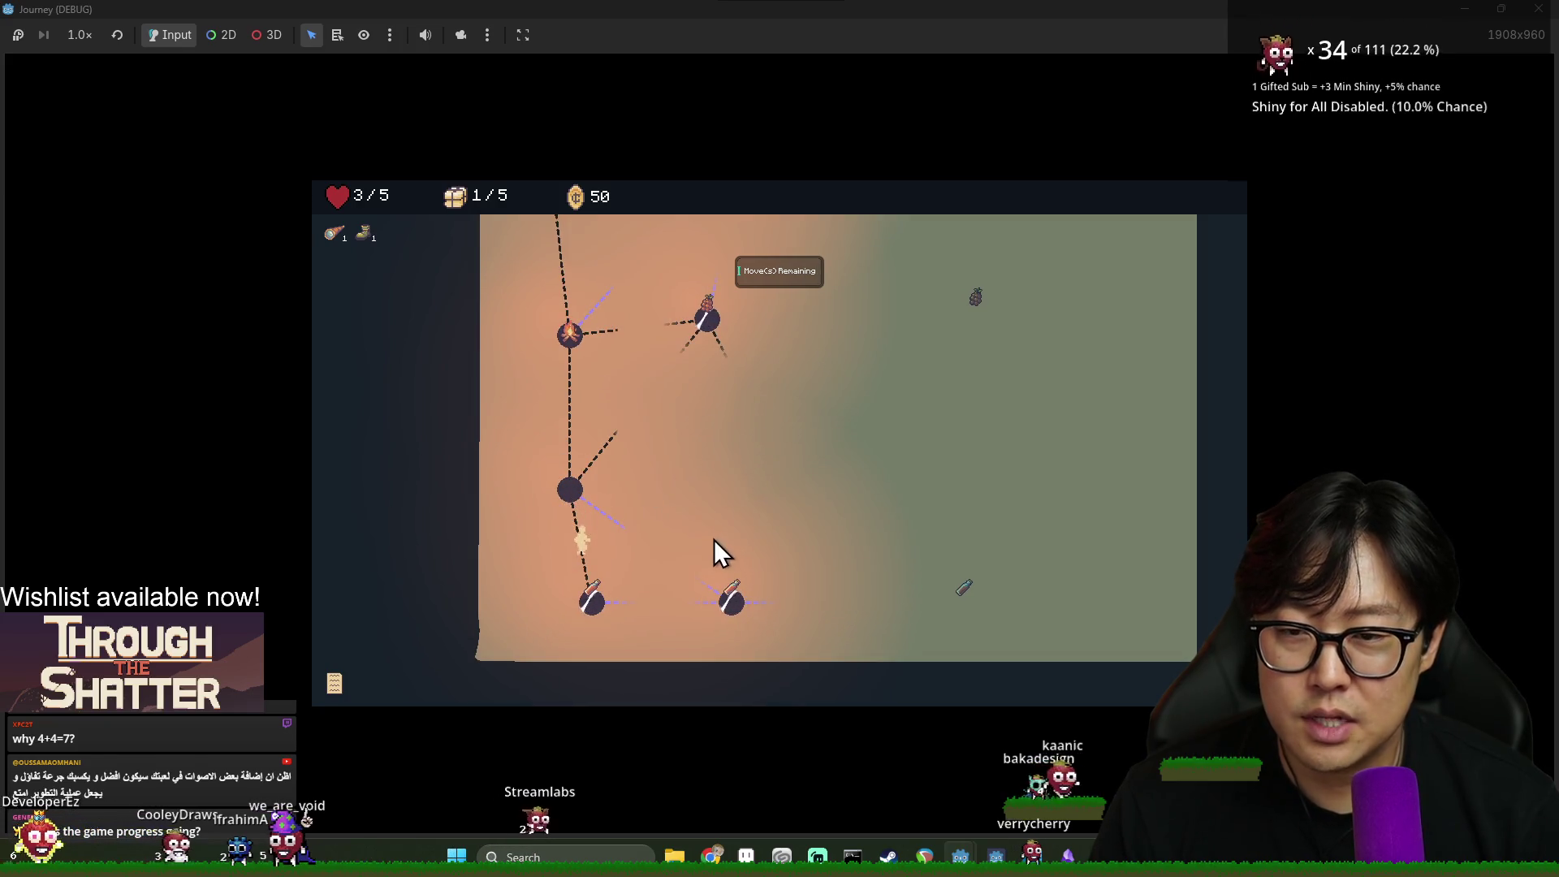
{"action": "left_click", "coordinate": [735, 600]}
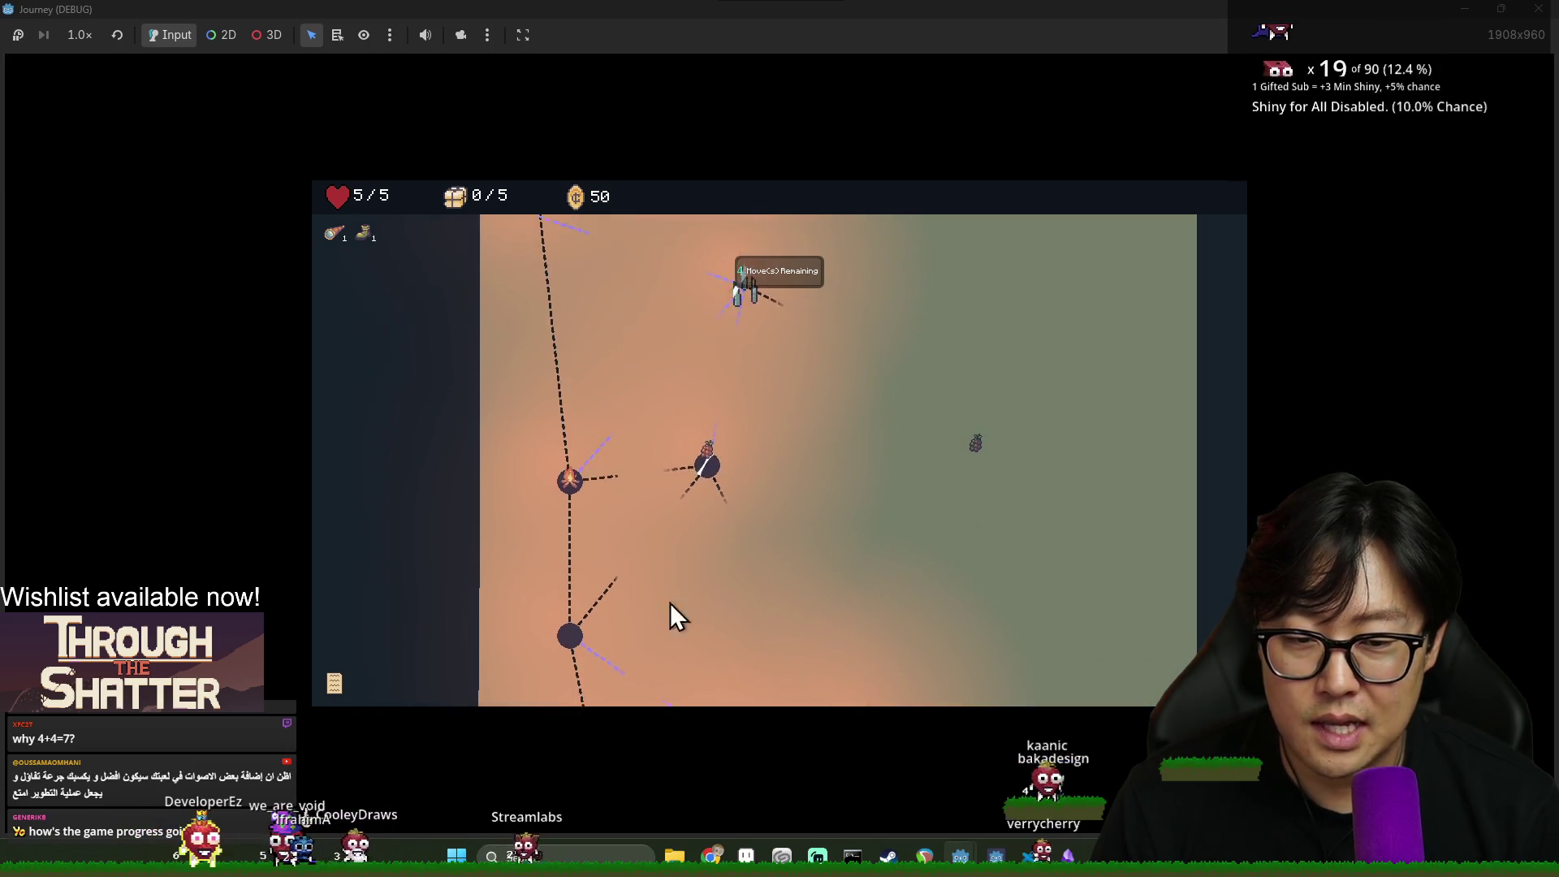
{"action": "left_click", "coordinate": [581, 561]}
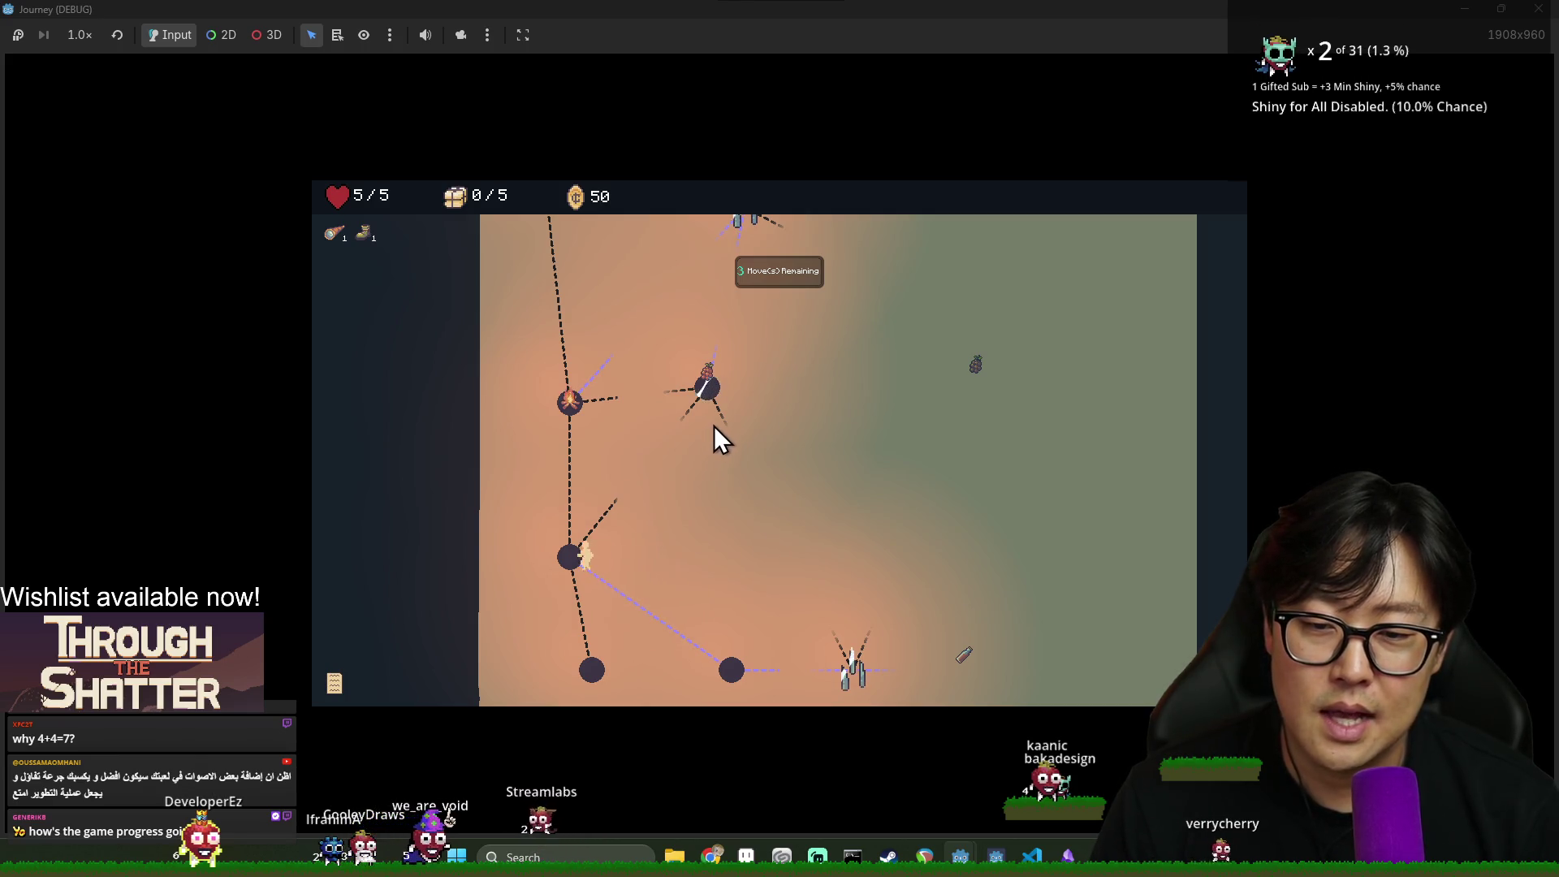
{"action": "left_click", "coordinate": [708, 385]}
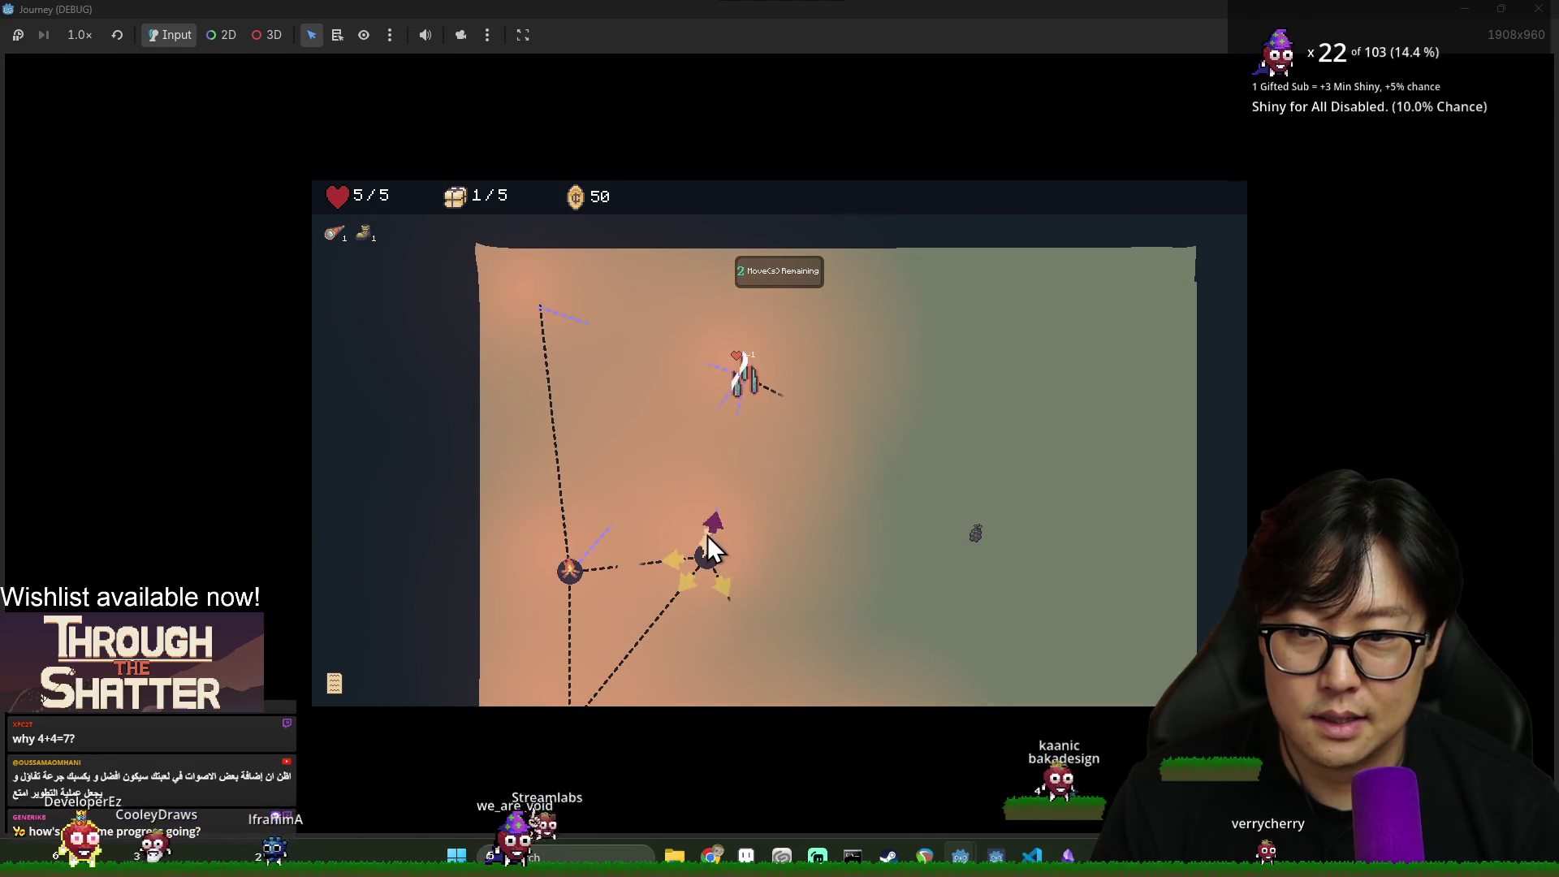
{"action": "left_click", "coordinate": [670, 558]}
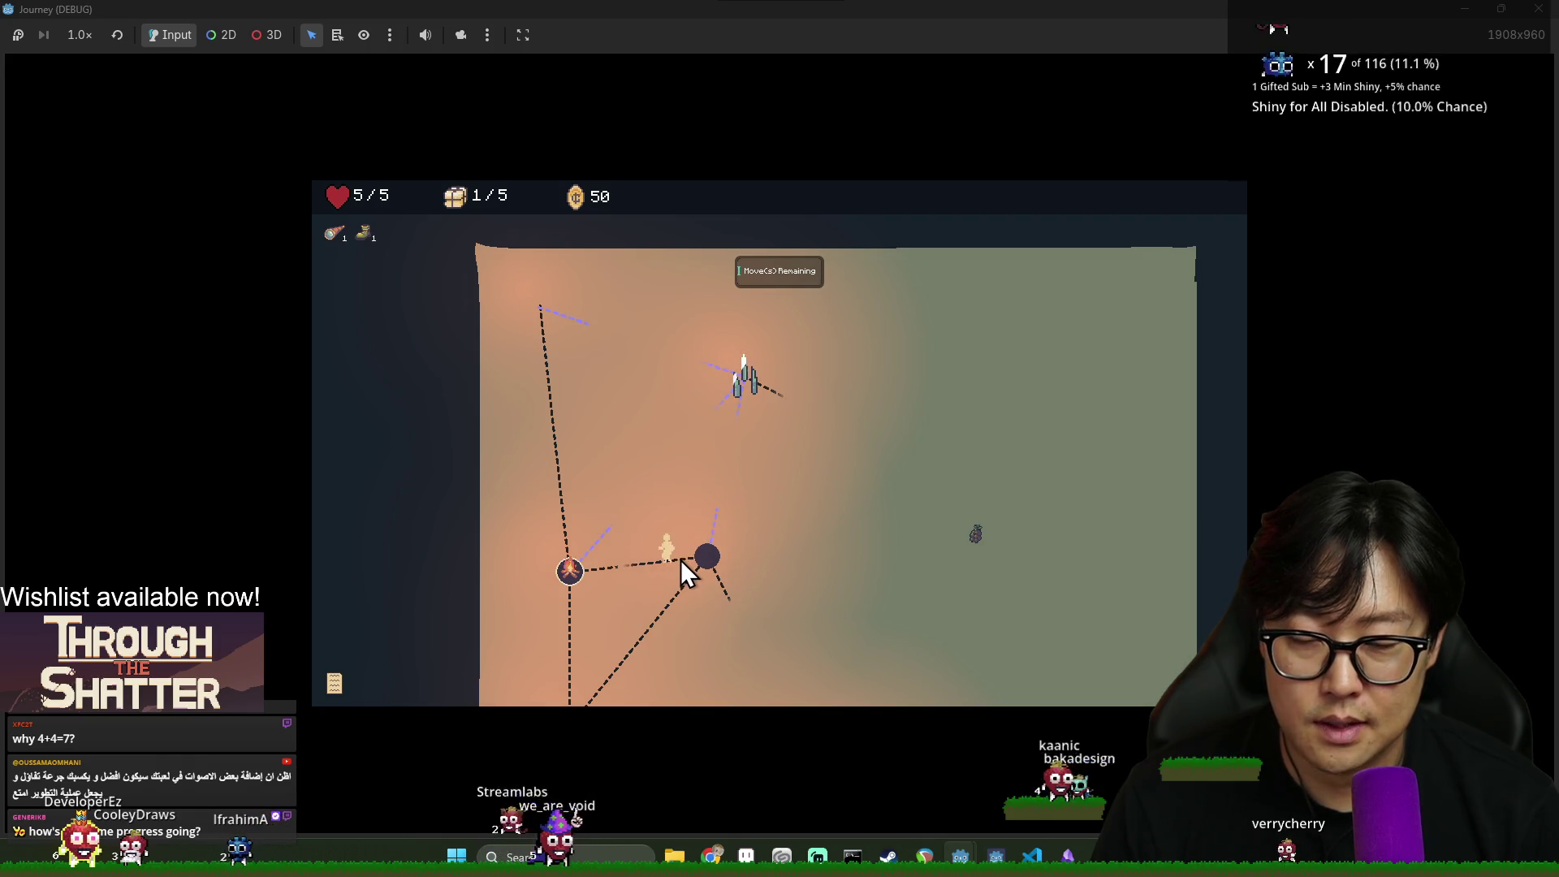
{"action": "left_click", "coordinate": [568, 538]}
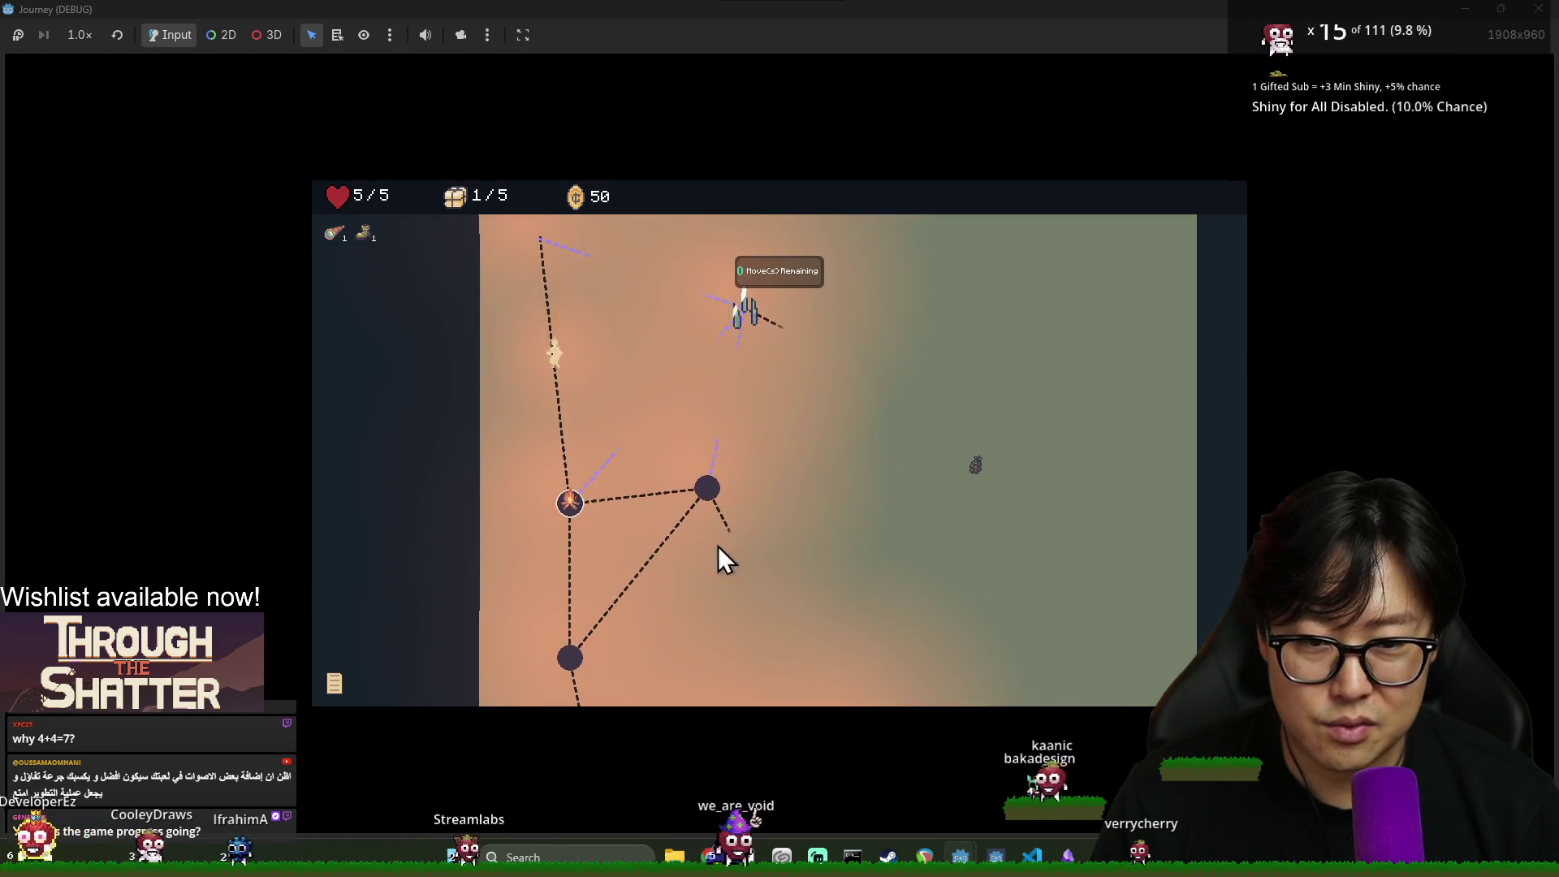
{"action": "key", "text": "alt+Tab"}
{"action": "key", "text": "alt+Tab"}
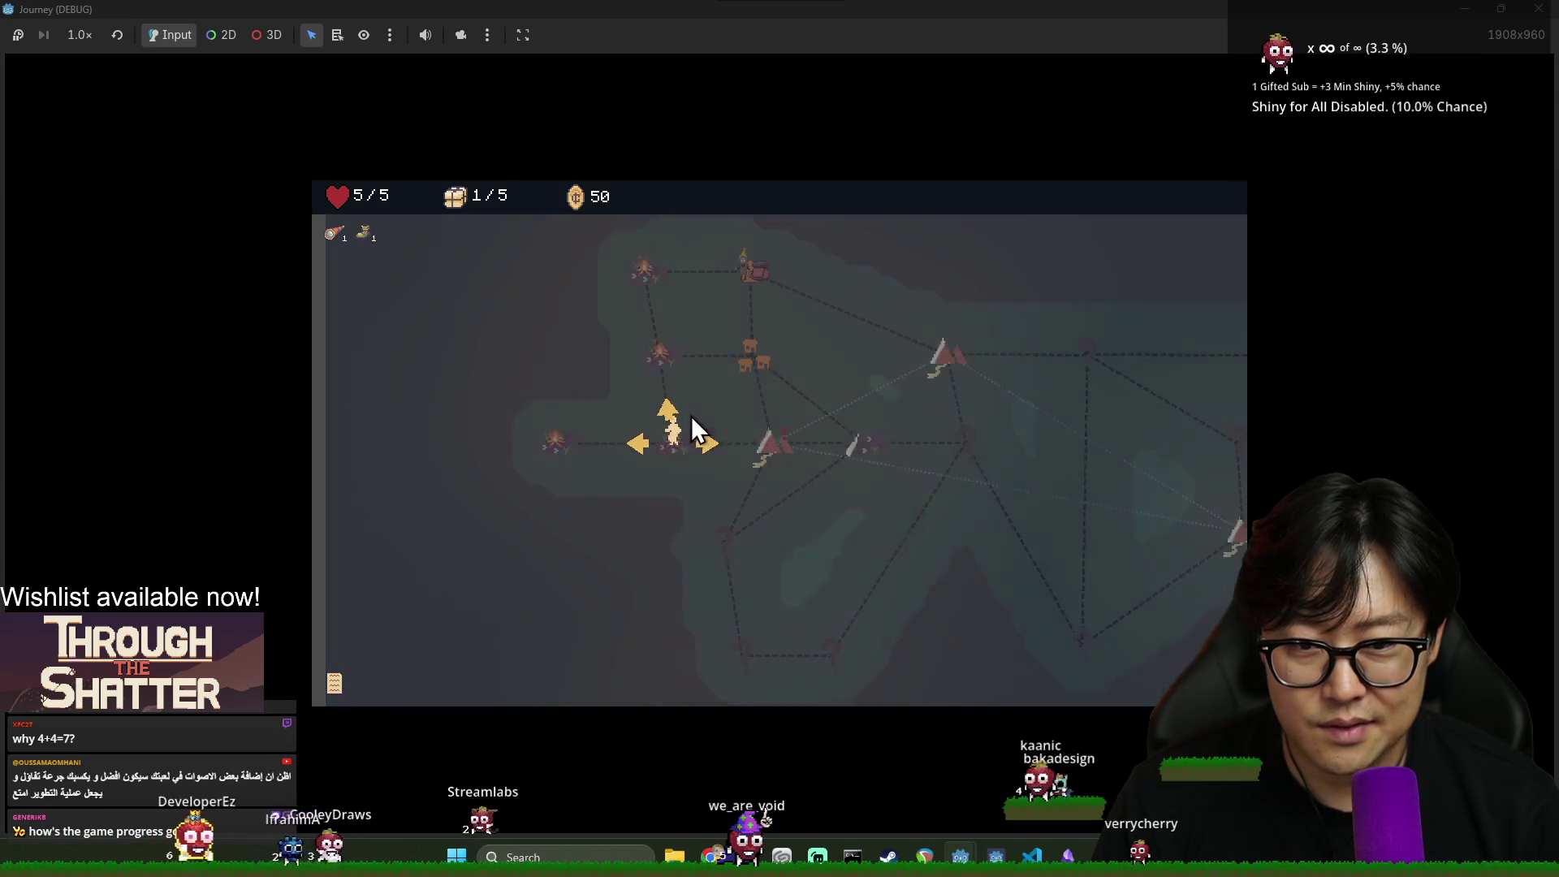
At the next node, reroute the machine's power to supplies, leave, then return to the editor's scene tree
{"action": "left_click", "coordinate": [705, 443]}
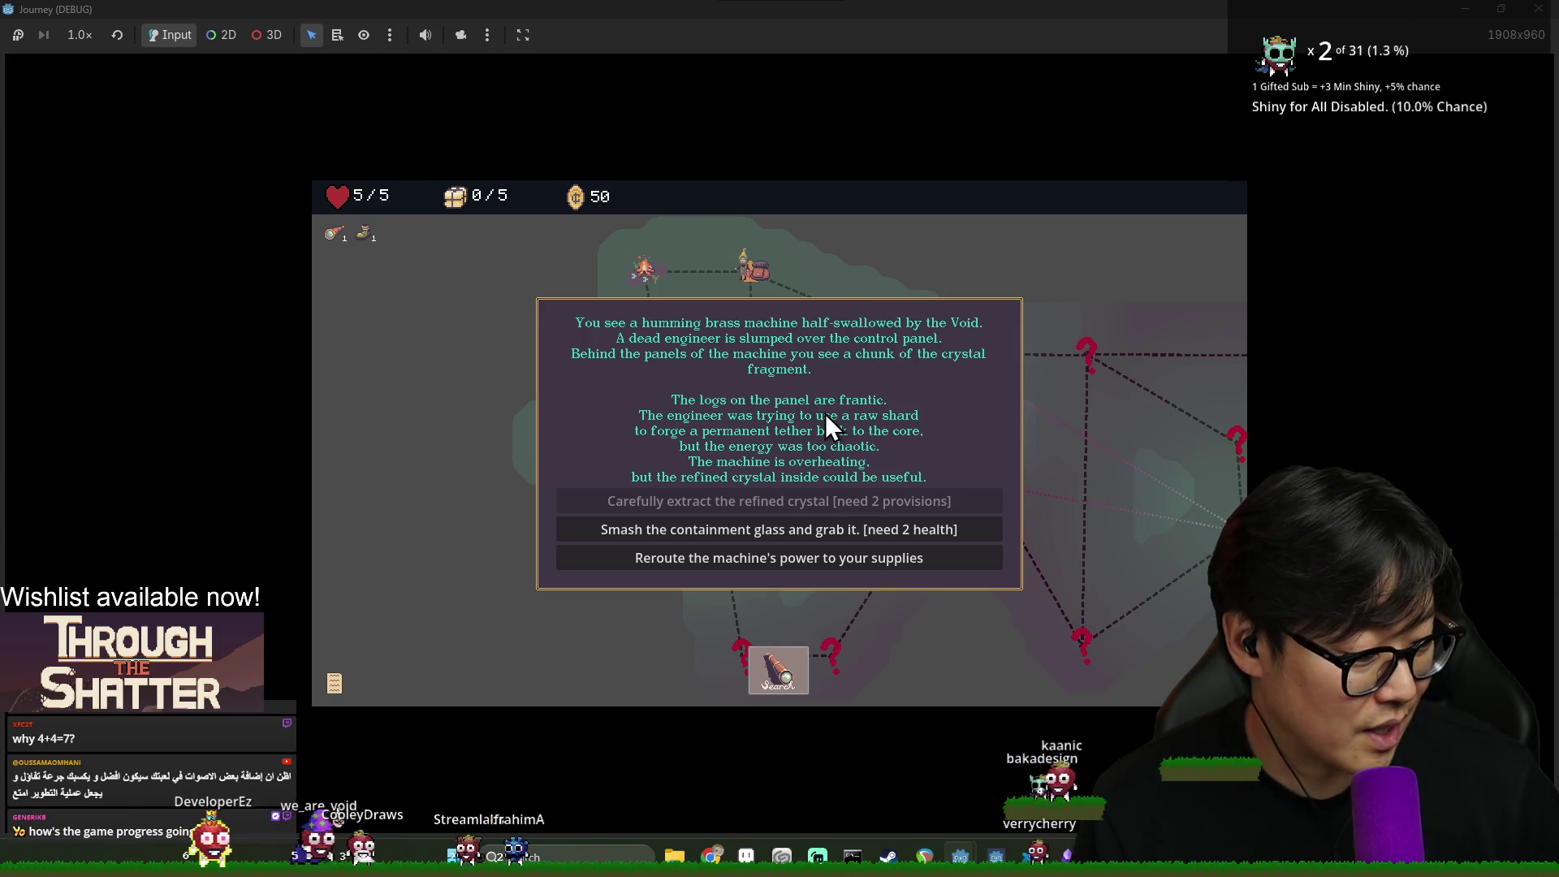
{"action": "left_click", "coordinate": [769, 562]}
{"action": "left_click", "coordinate": [752, 520]}
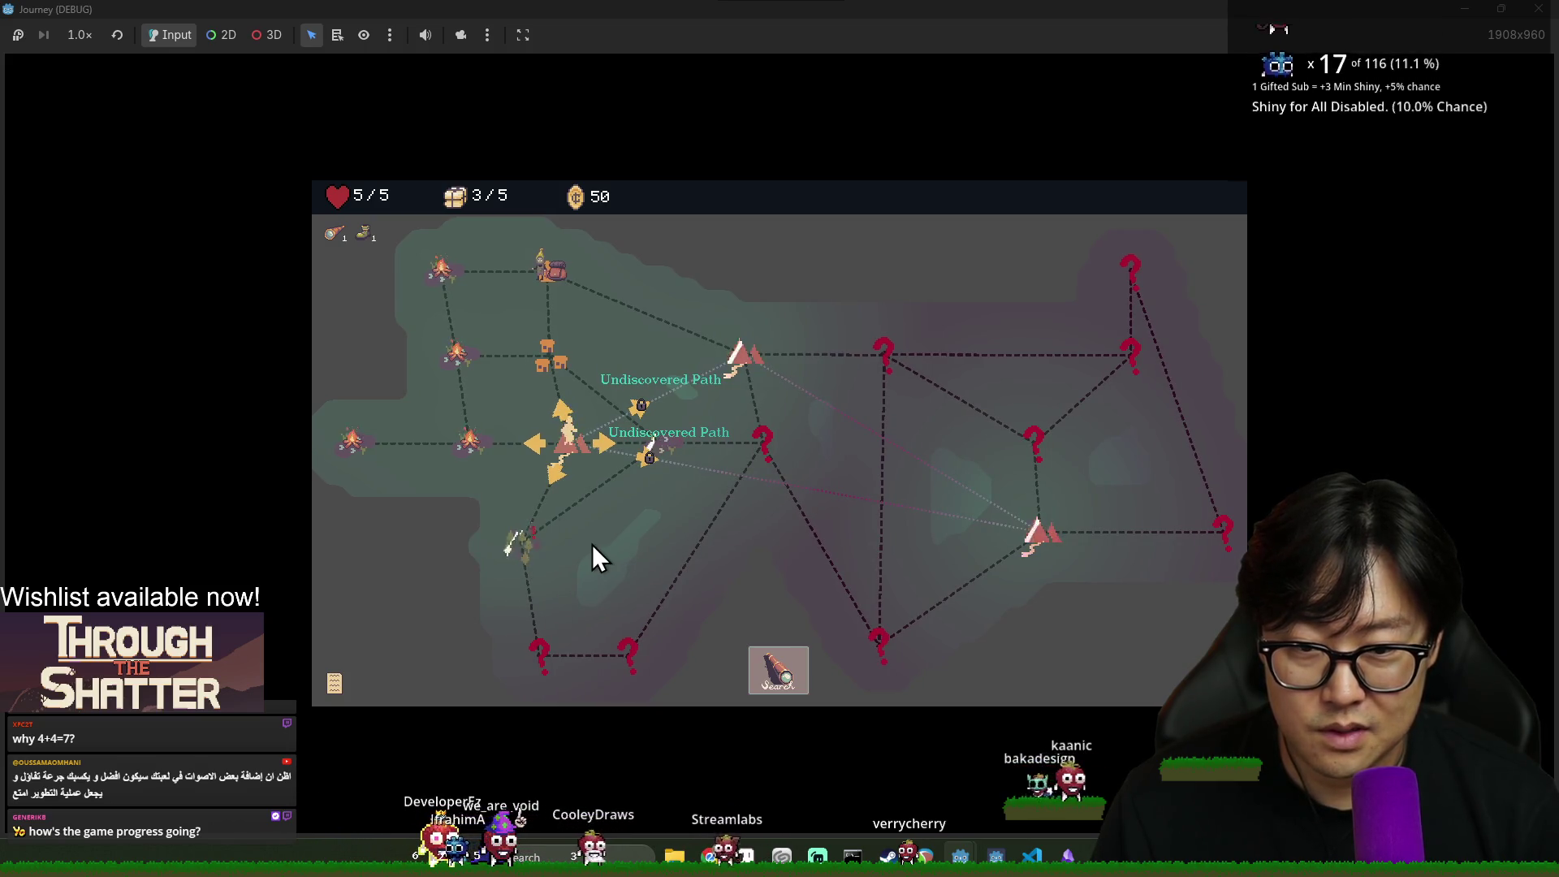
{"action": "key", "text": "F8"}
{"action": "left_click", "coordinate": [89, 123]}
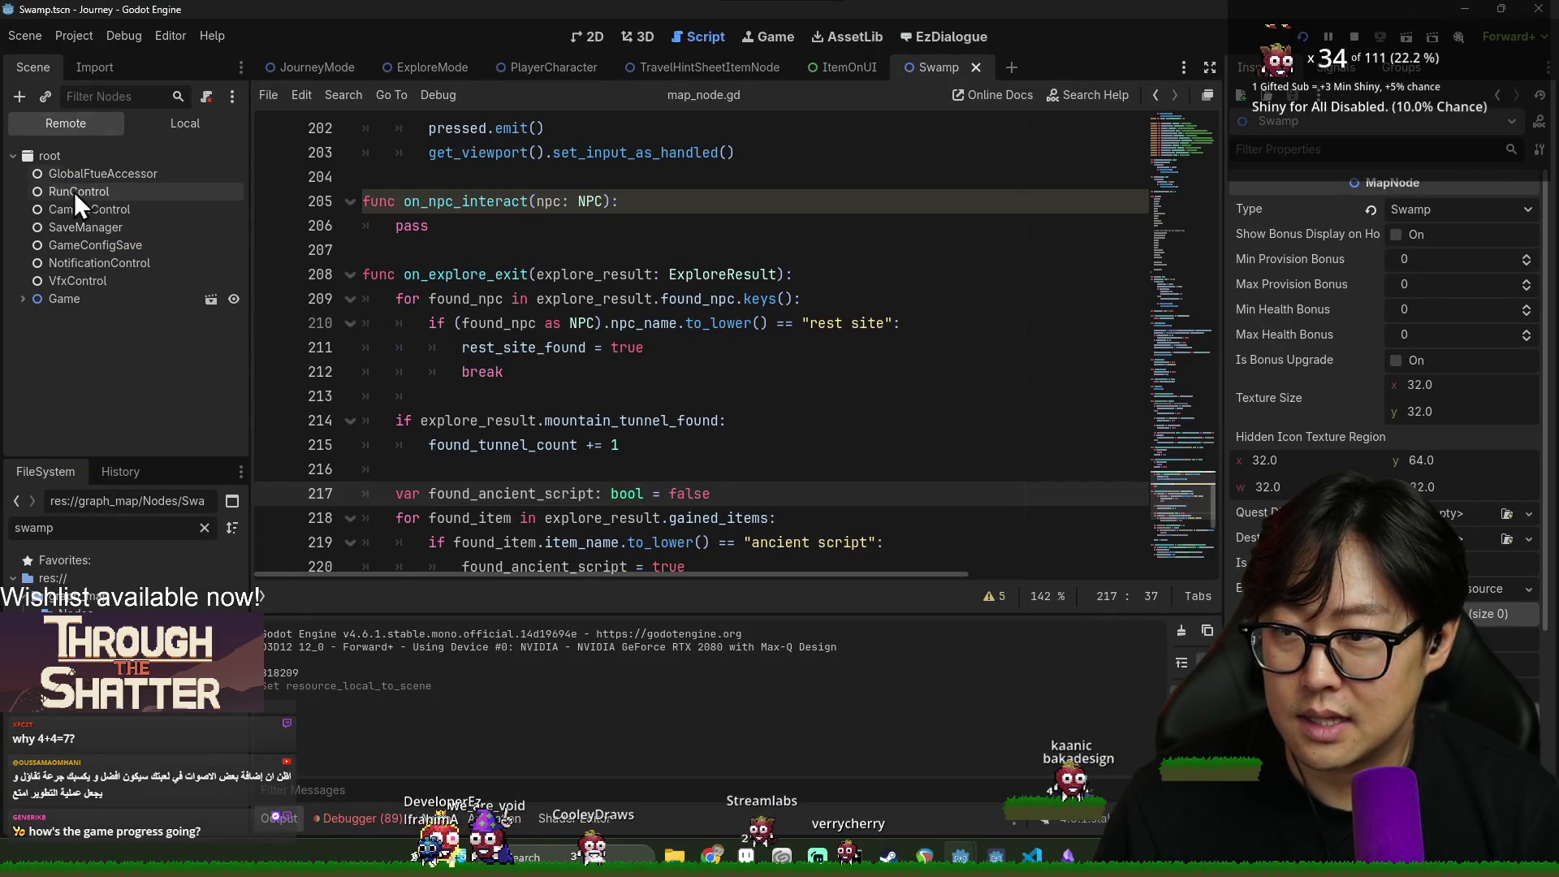
Expand the Remote tree from CanvasLayer through SubViewport and JourneyMode down to Graph's first Polygon2D
{"action": "left_click", "coordinate": [60, 335]}
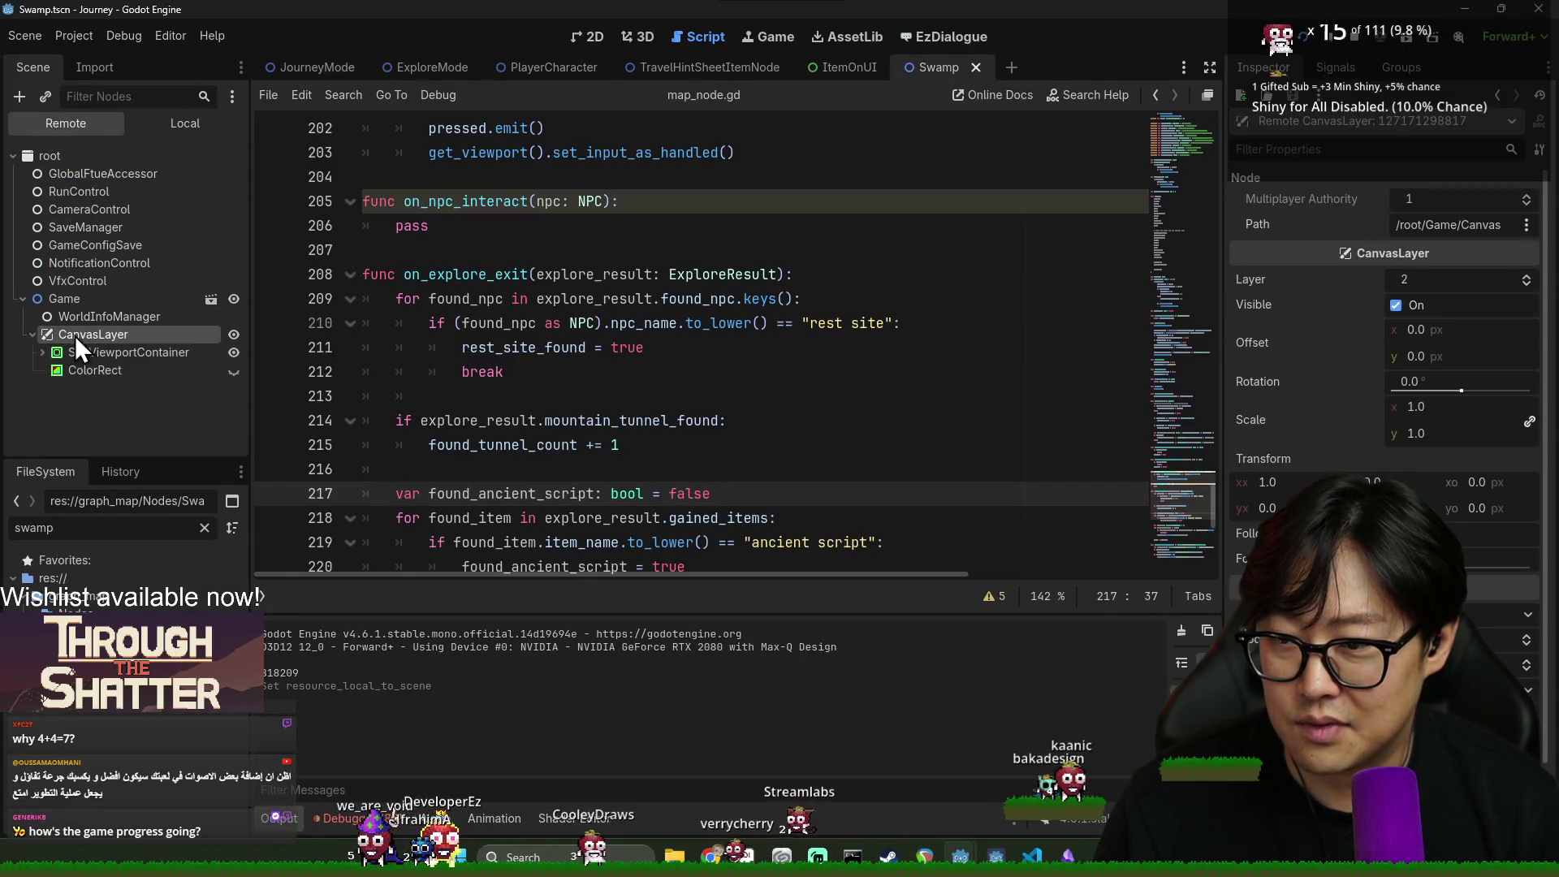
{"action": "left_click", "coordinate": [78, 353]}
{"action": "left_click", "coordinate": [65, 372]}
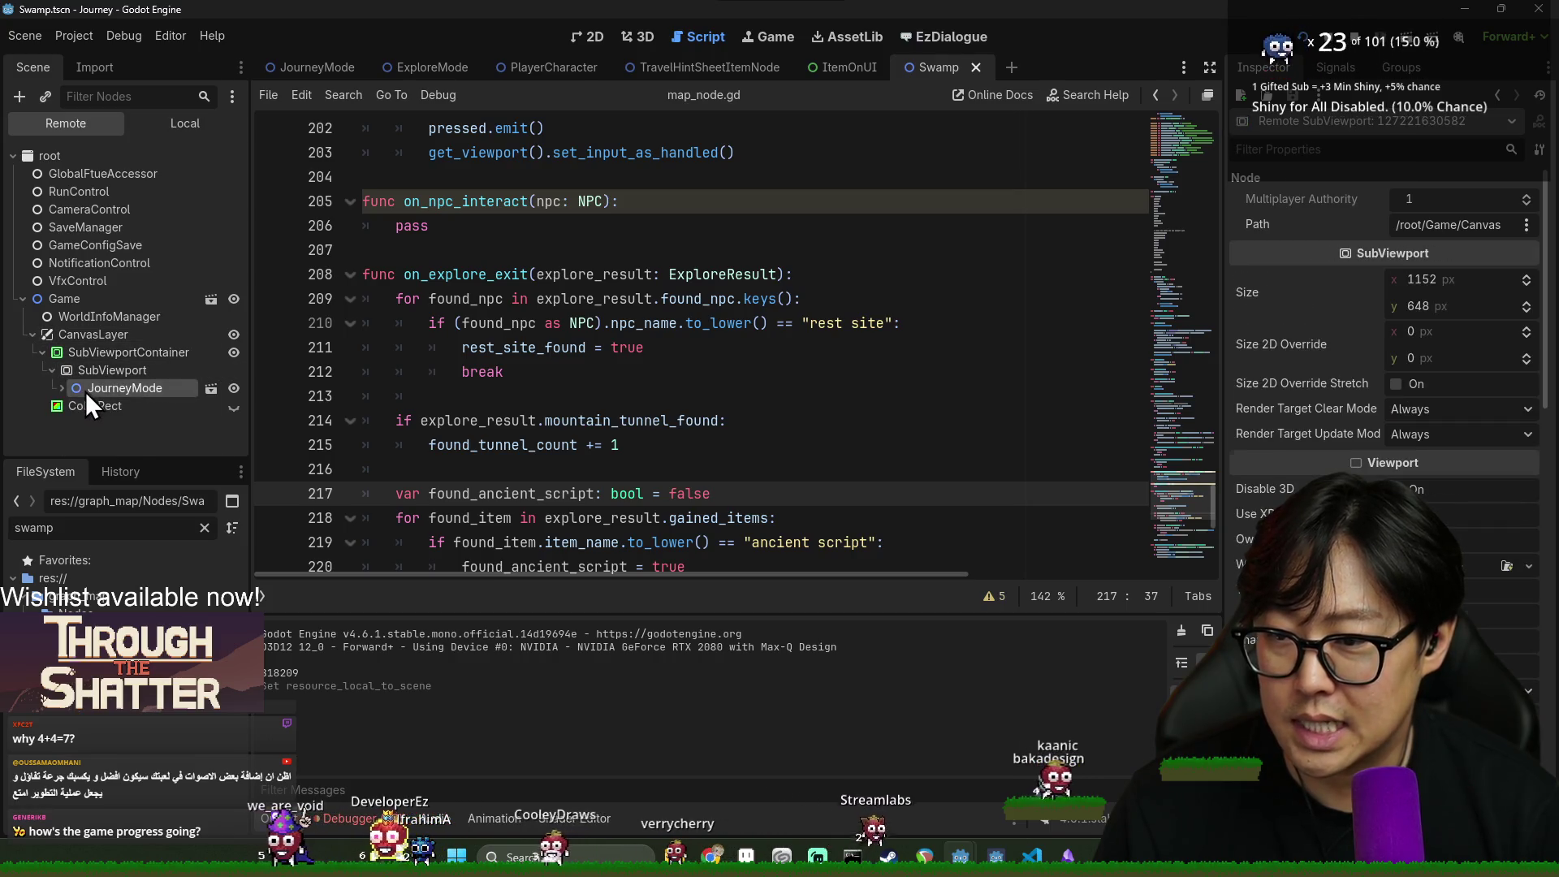
{"action": "left_click", "coordinate": [85, 391]}
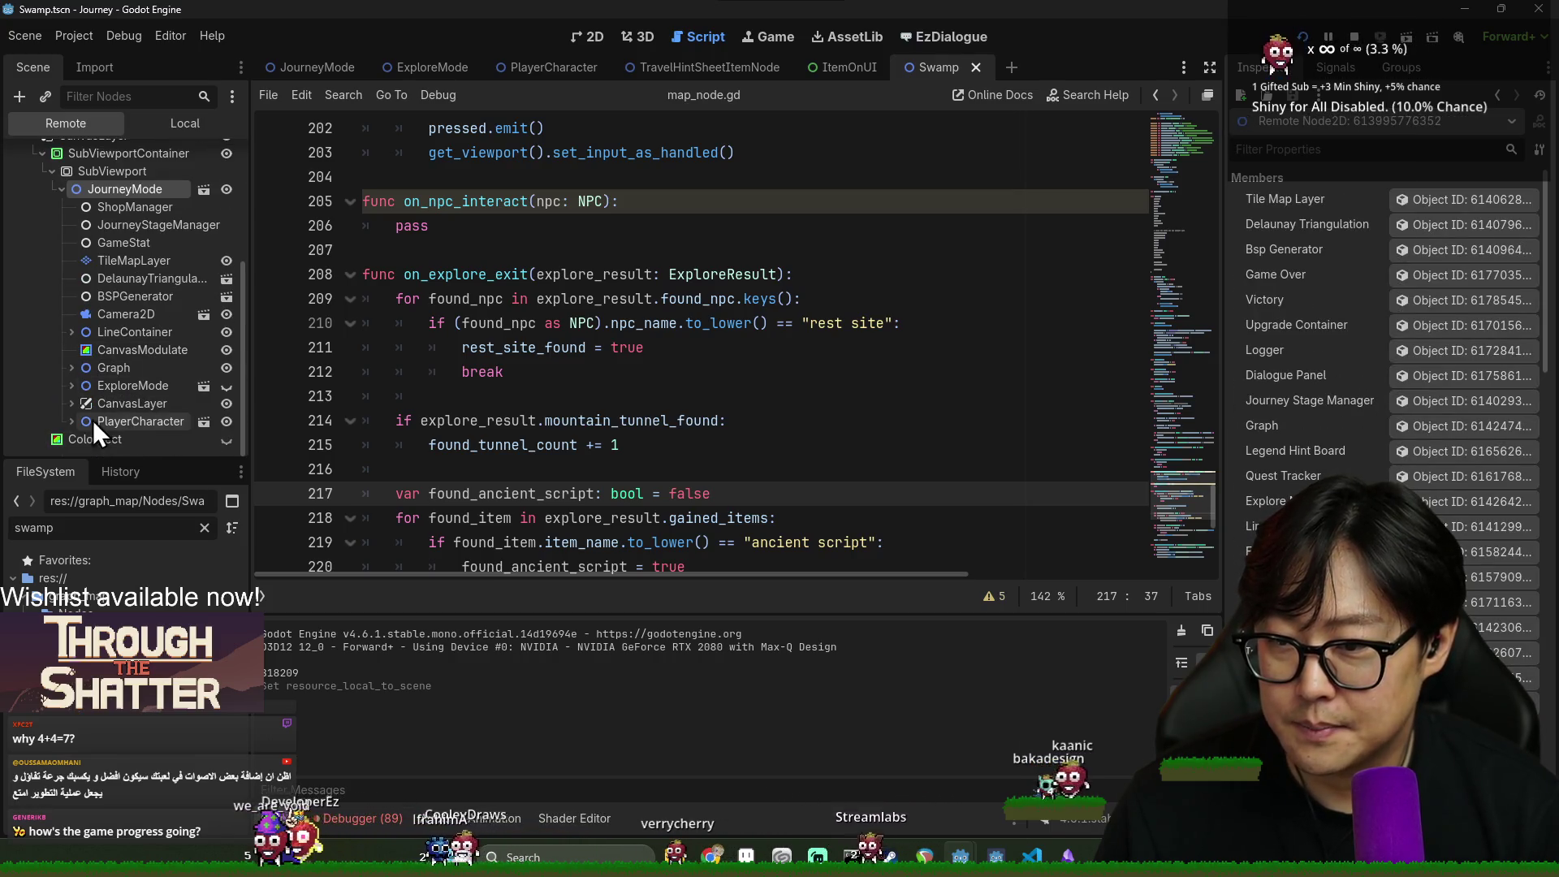
{"action": "left_click", "coordinate": [94, 368]}
{"action": "left_click", "coordinate": [110, 386]}
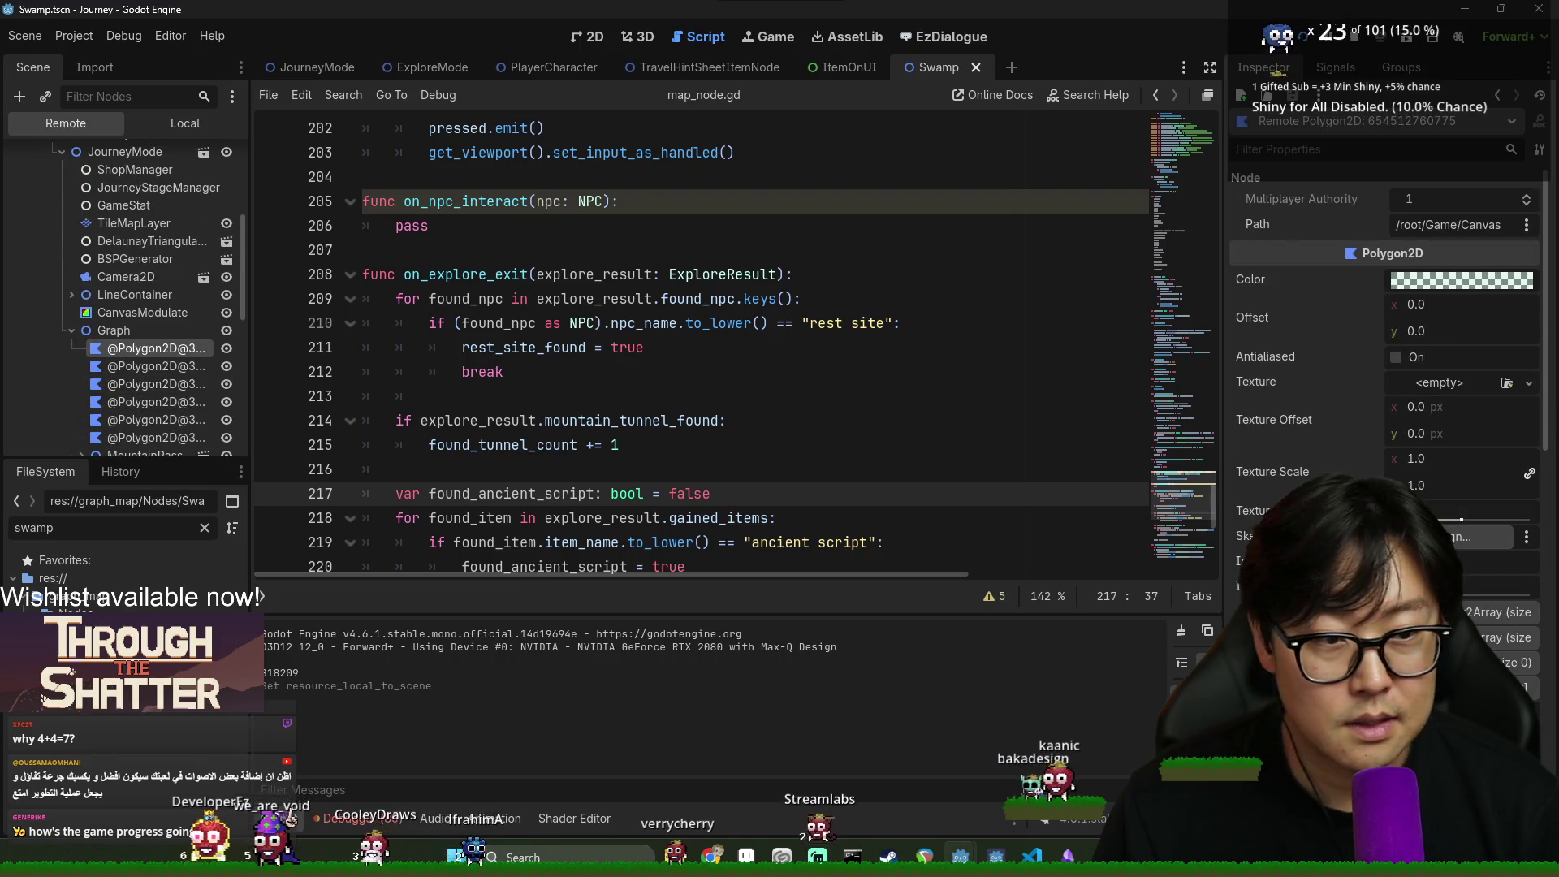
Filter the Inspector properties by 'items'
{"action": "type", "text": "itm"}
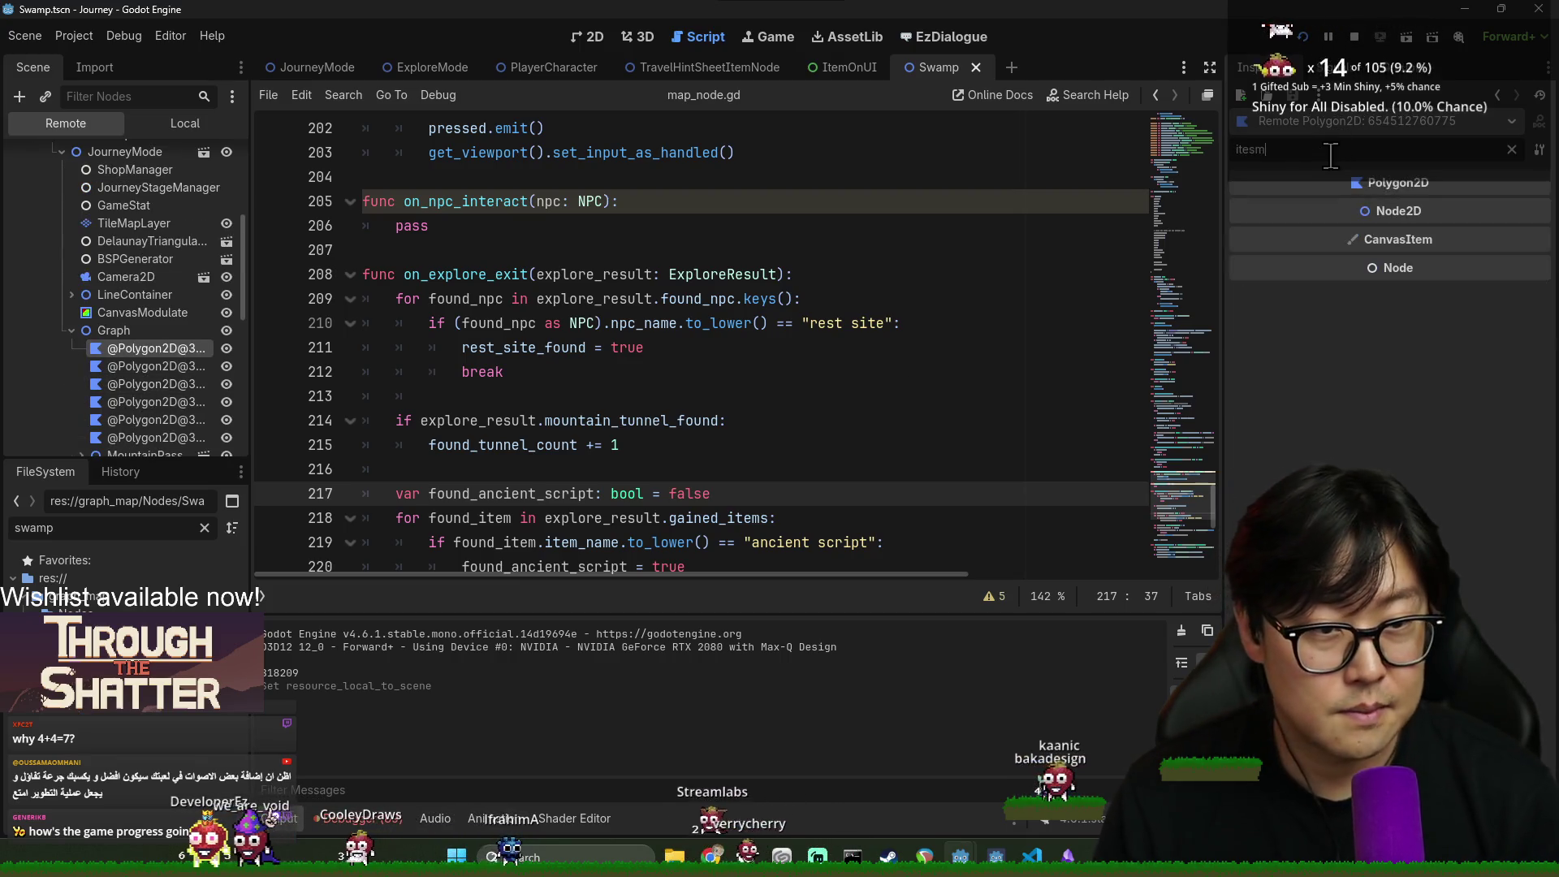
{"action": "key", "text": "BackSpace"}
{"action": "type", "text": "ems"}
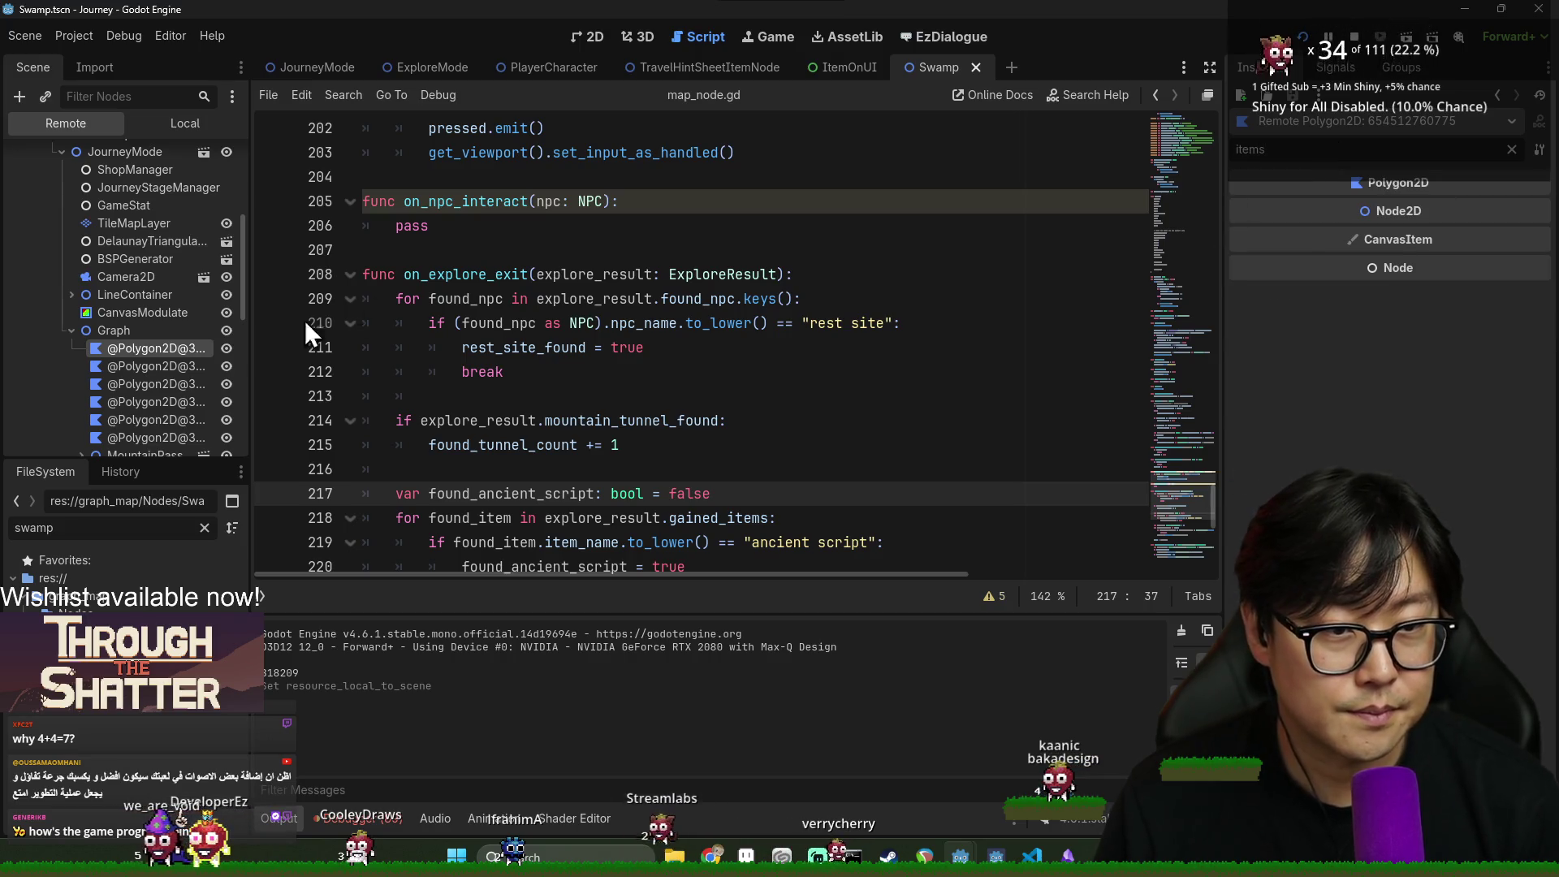
{"action": "scroll", "coordinate": [95, 333], "scroll_direction": "down", "scroll_amount": 3}
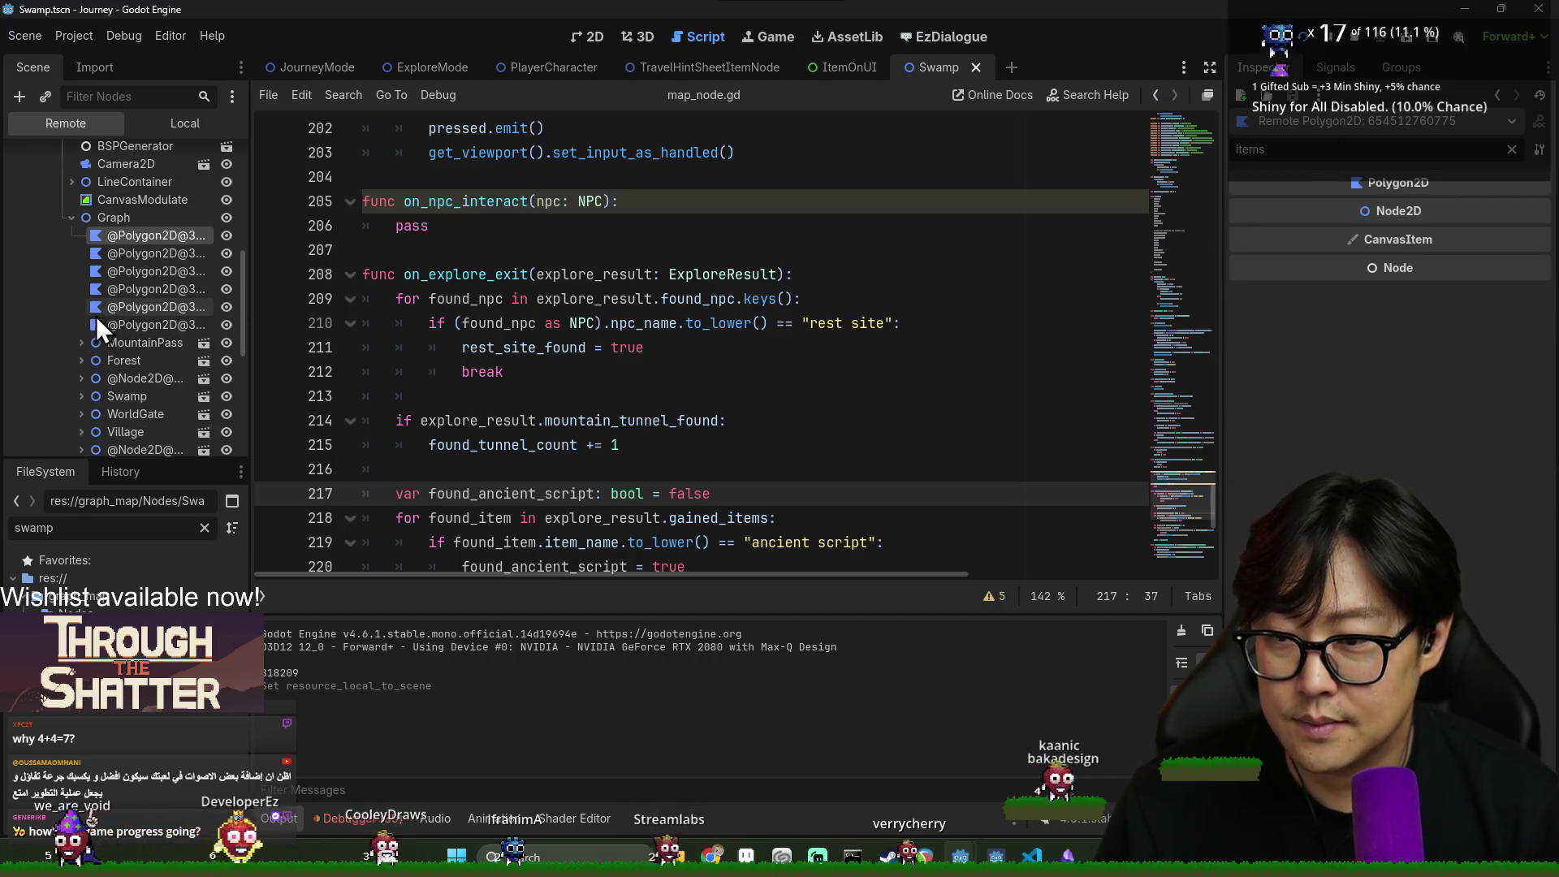
Check the Items arrays of the MountainPass and Forest map nodes; Forest's is empty
{"action": "left_click", "coordinate": [120, 343]}
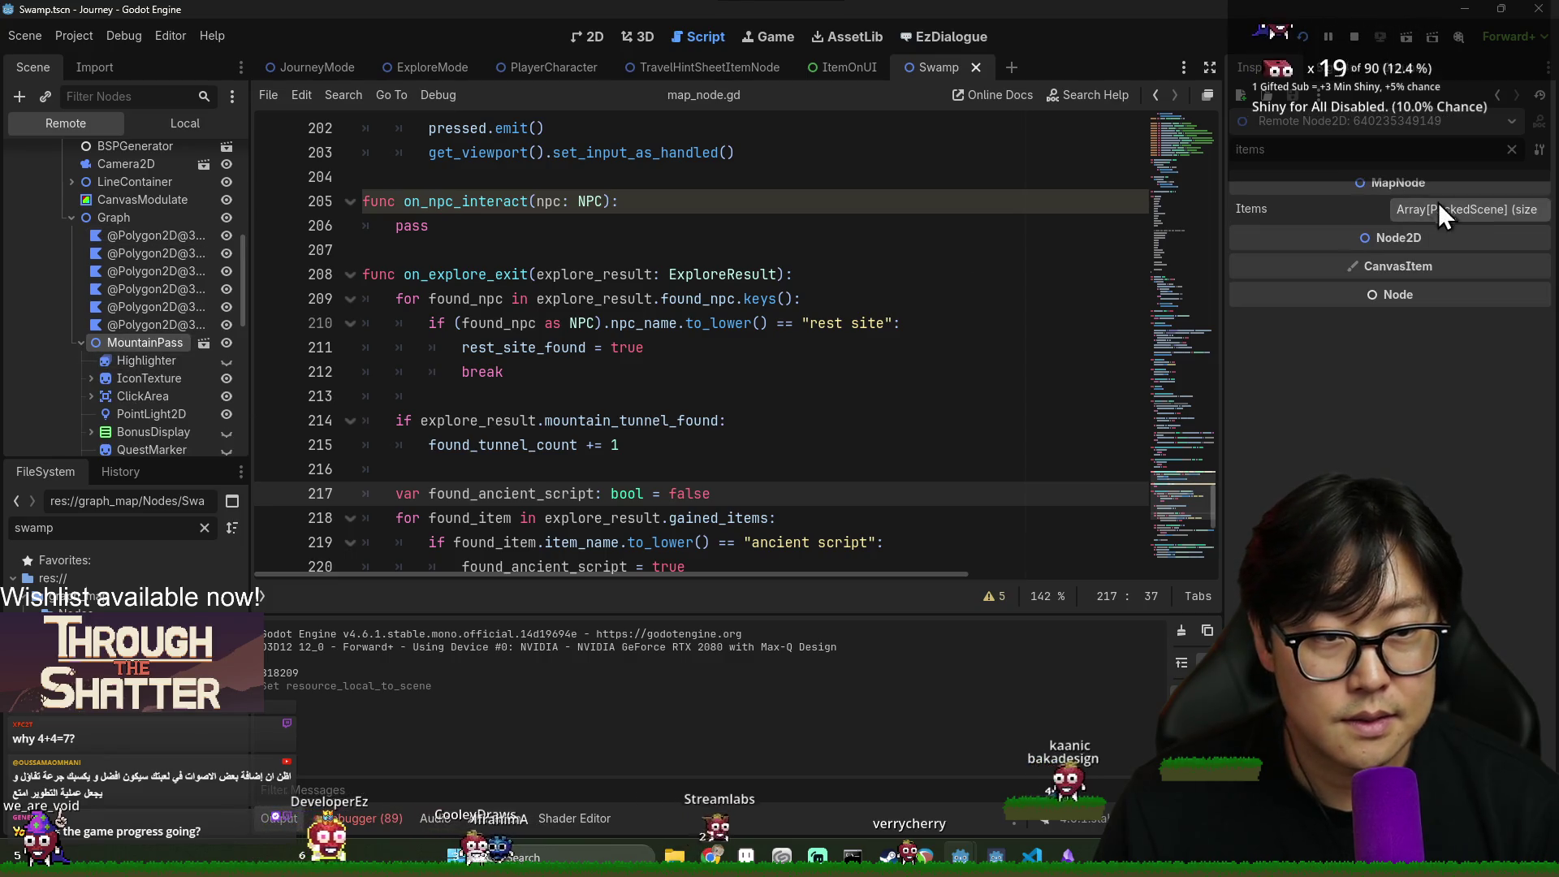
{"action": "left_click", "coordinate": [1498, 212]}
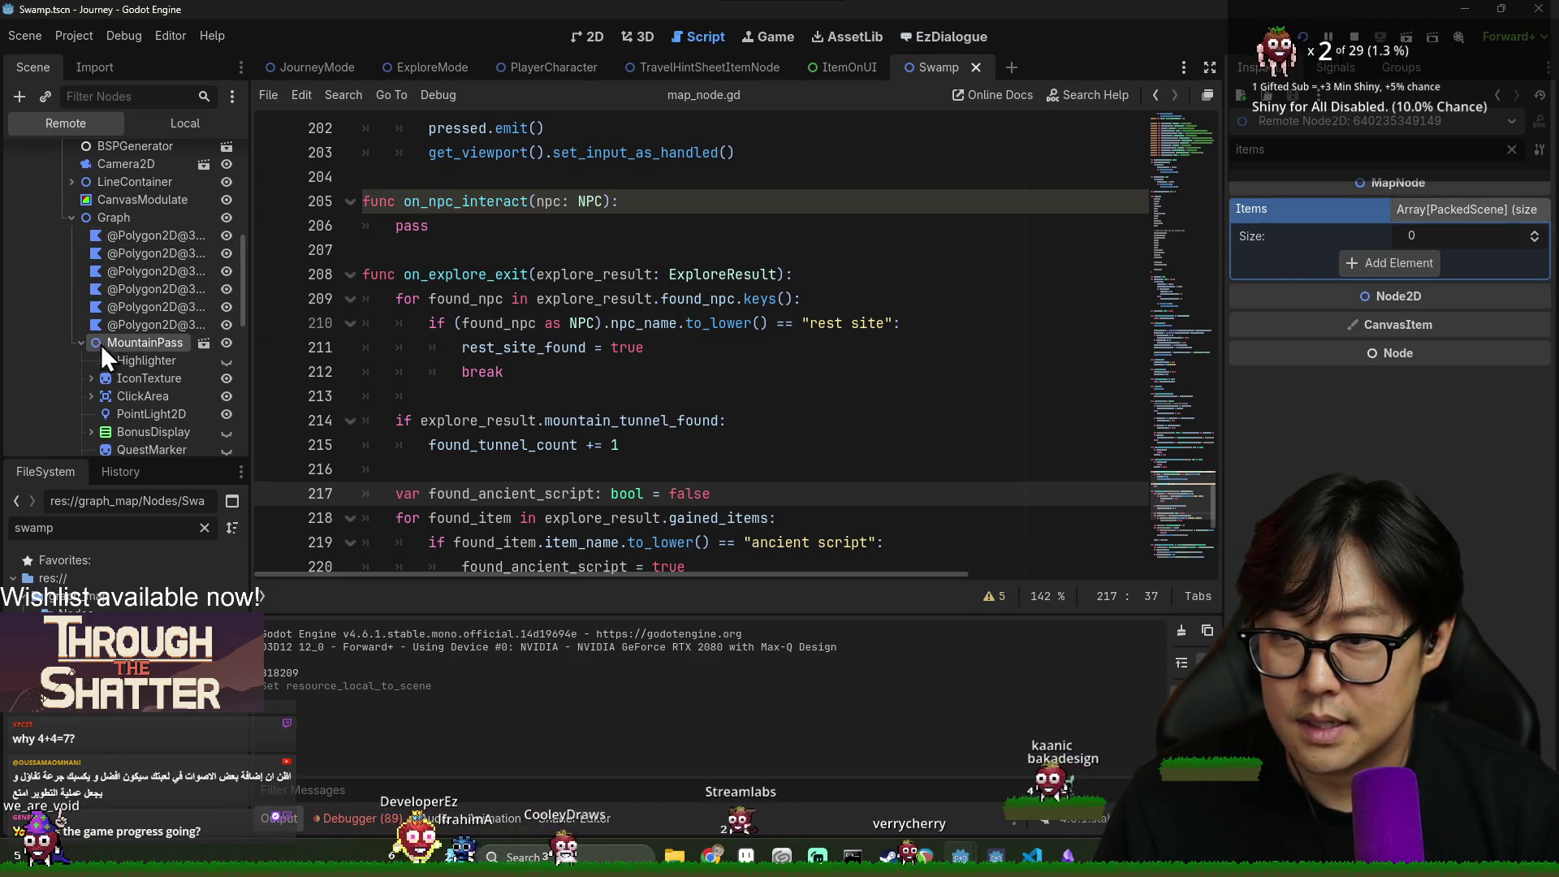
{"action": "left_click", "coordinate": [81, 343]}
{"action": "left_click", "coordinate": [122, 360]}
{"action": "left_click", "coordinate": [1488, 213]}
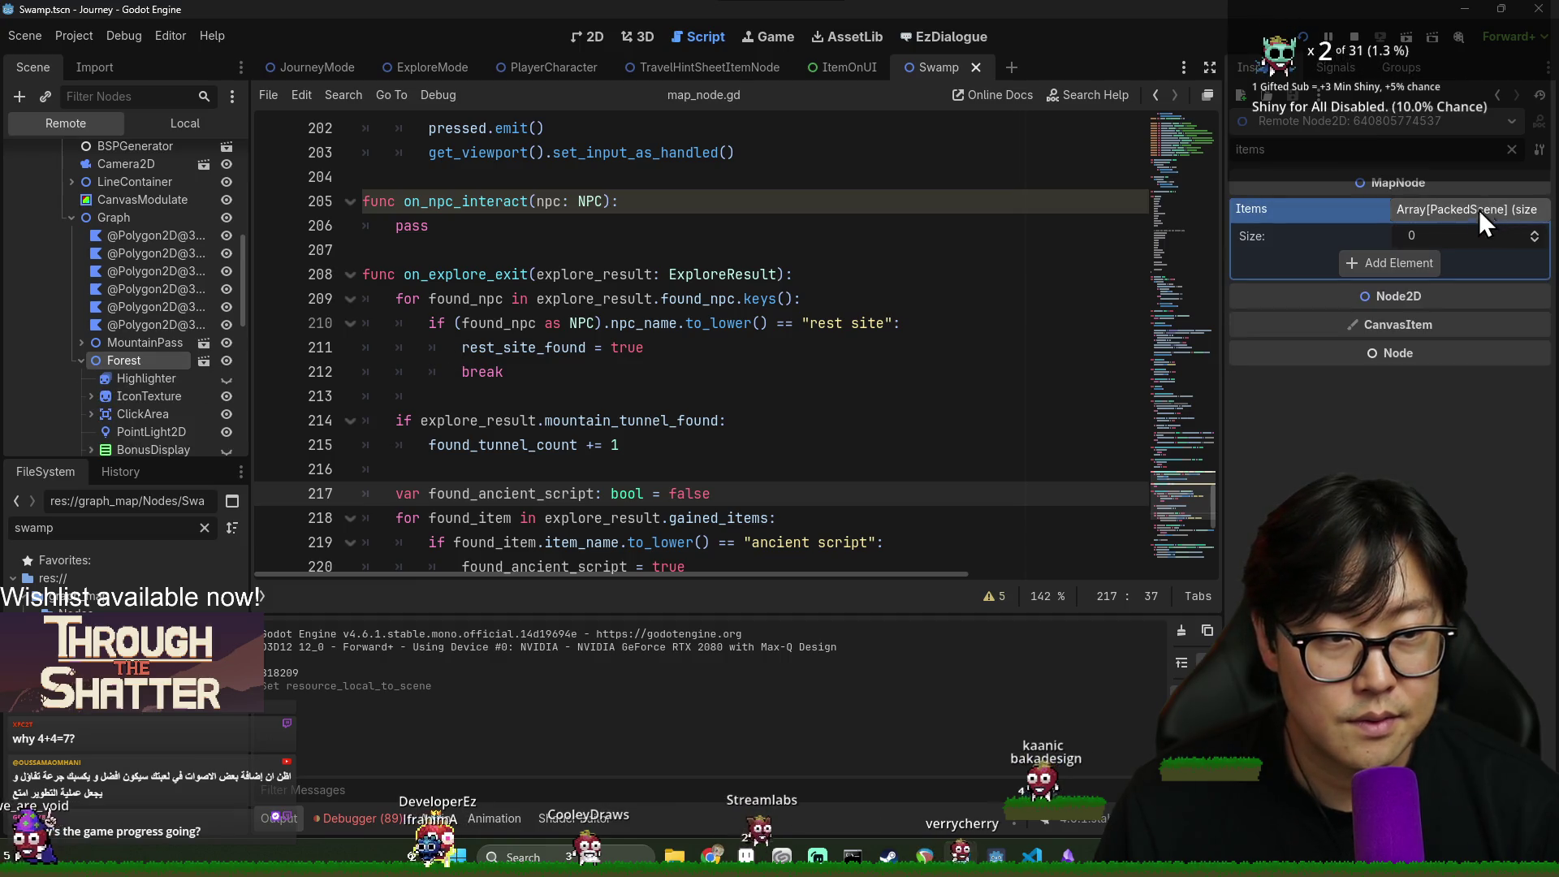
{"action": "left_click", "coordinate": [81, 361]}
Open the unnamed map node's one-item Items array and its item scene, then select Highlighter
{"action": "left_click", "coordinate": [110, 380]}
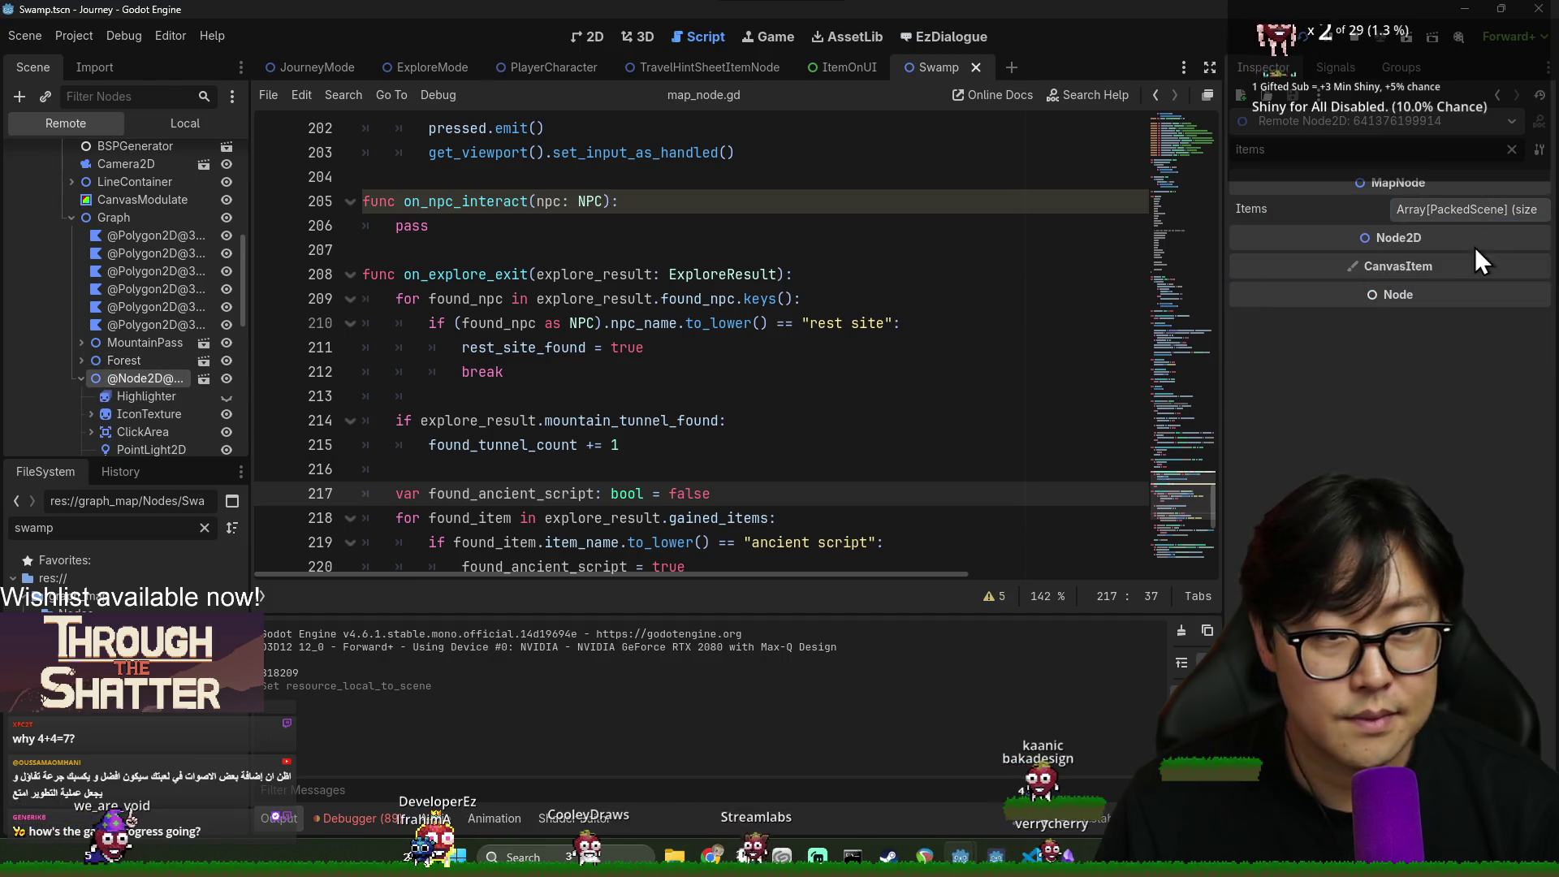
{"action": "left_click", "coordinate": [1478, 210]}
{"action": "left_click", "coordinate": [1479, 260]}
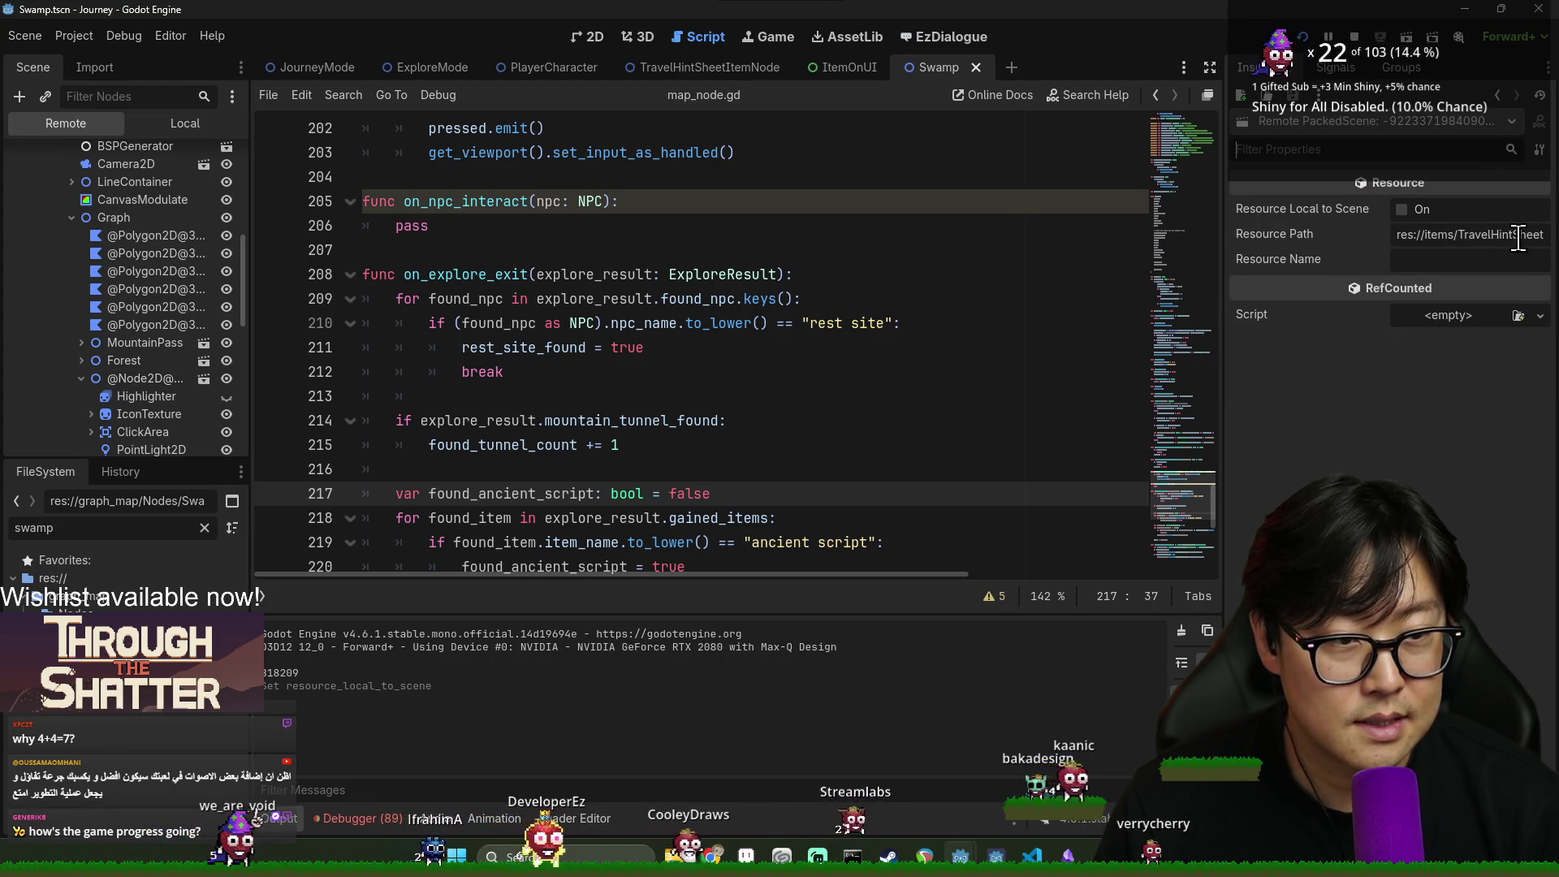
{"action": "left_click", "coordinate": [135, 396]}
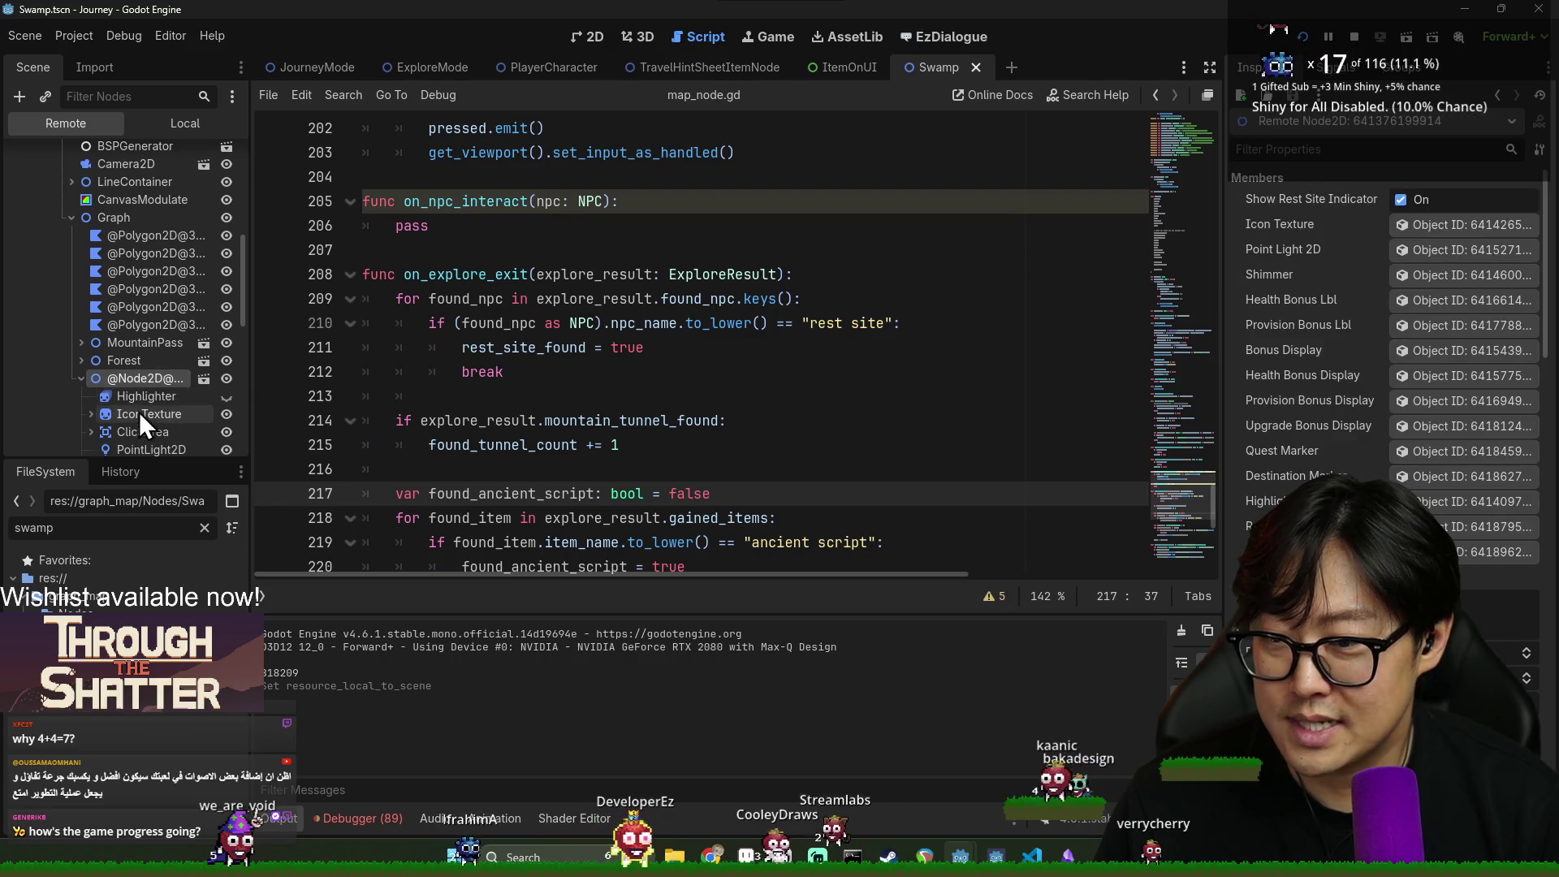
Restore the game window to a smaller size, then inspect IconTexture's AtlasTexture and its 320x320 atlas
{"action": "key", "text": "alt+Tab"}
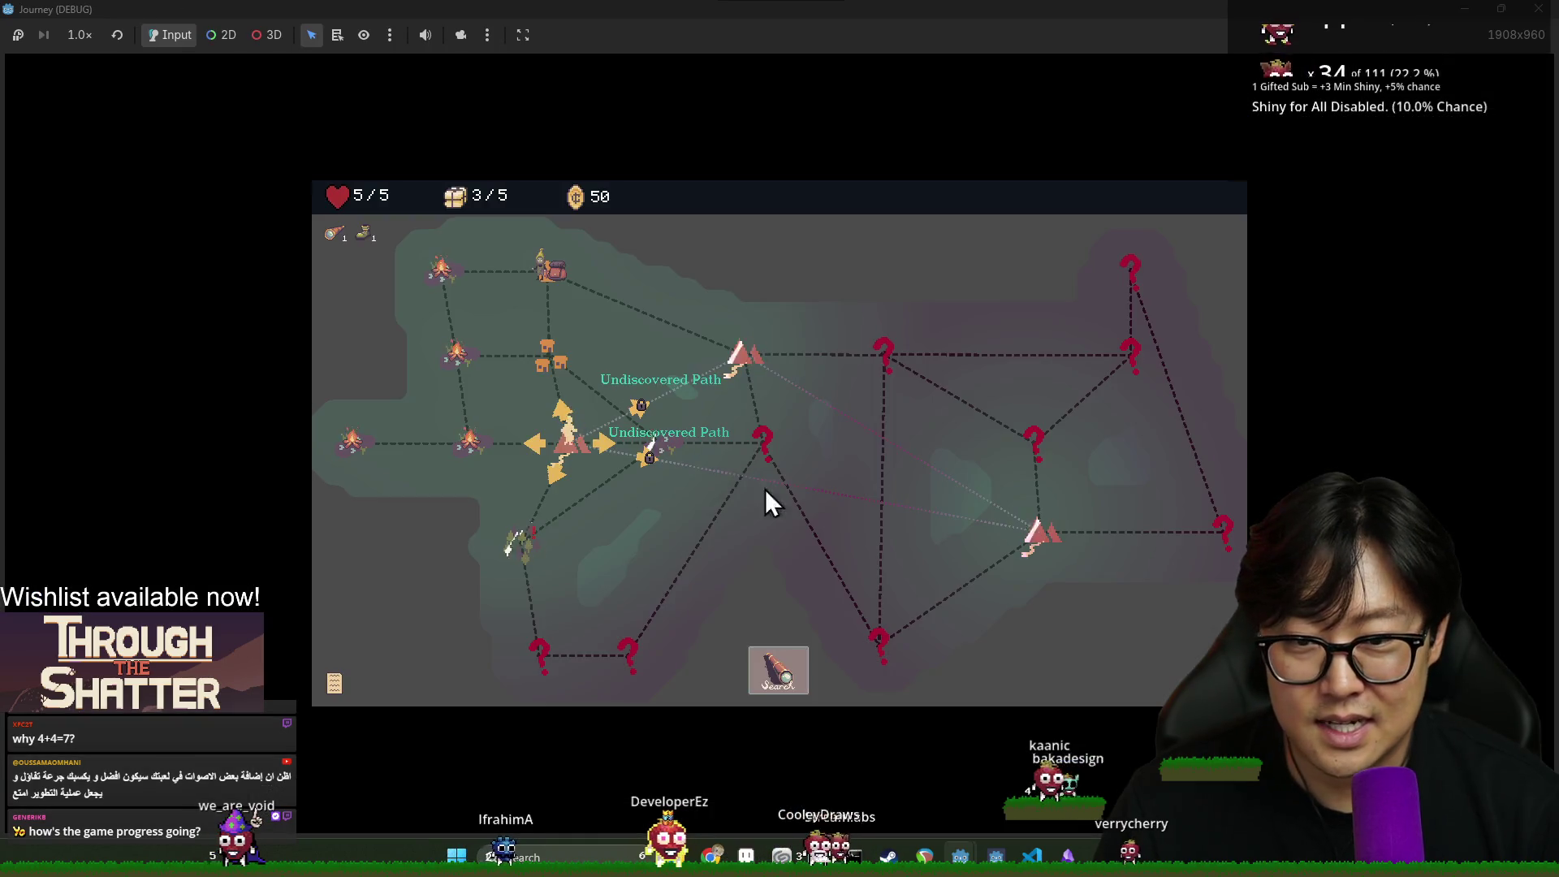
{"action": "double_click", "coordinate": [601, 12]}
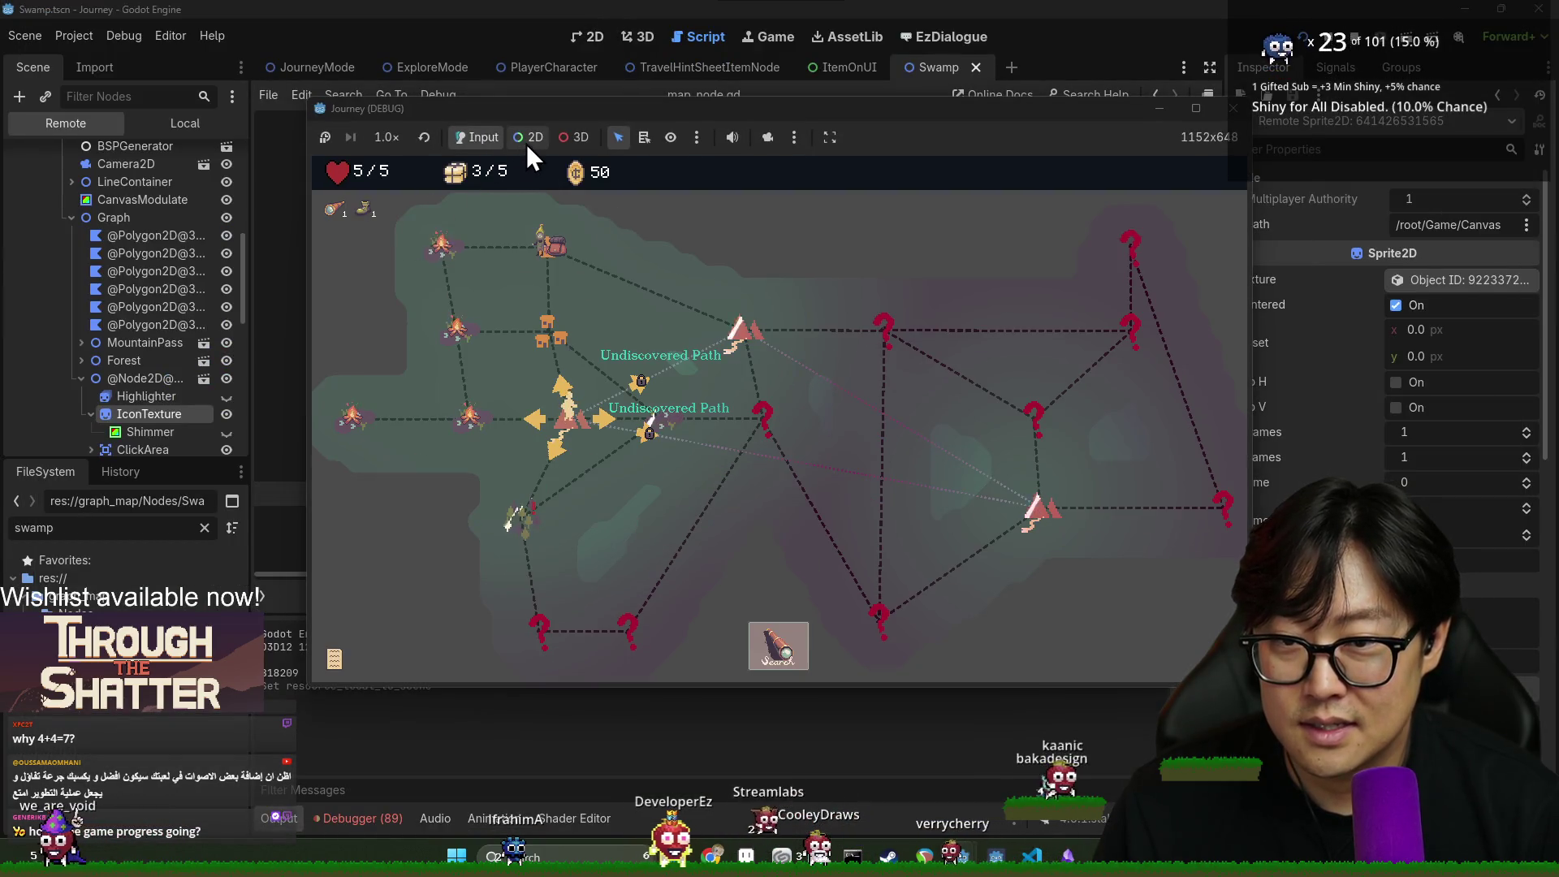
{"action": "left_click", "coordinate": [136, 396]}
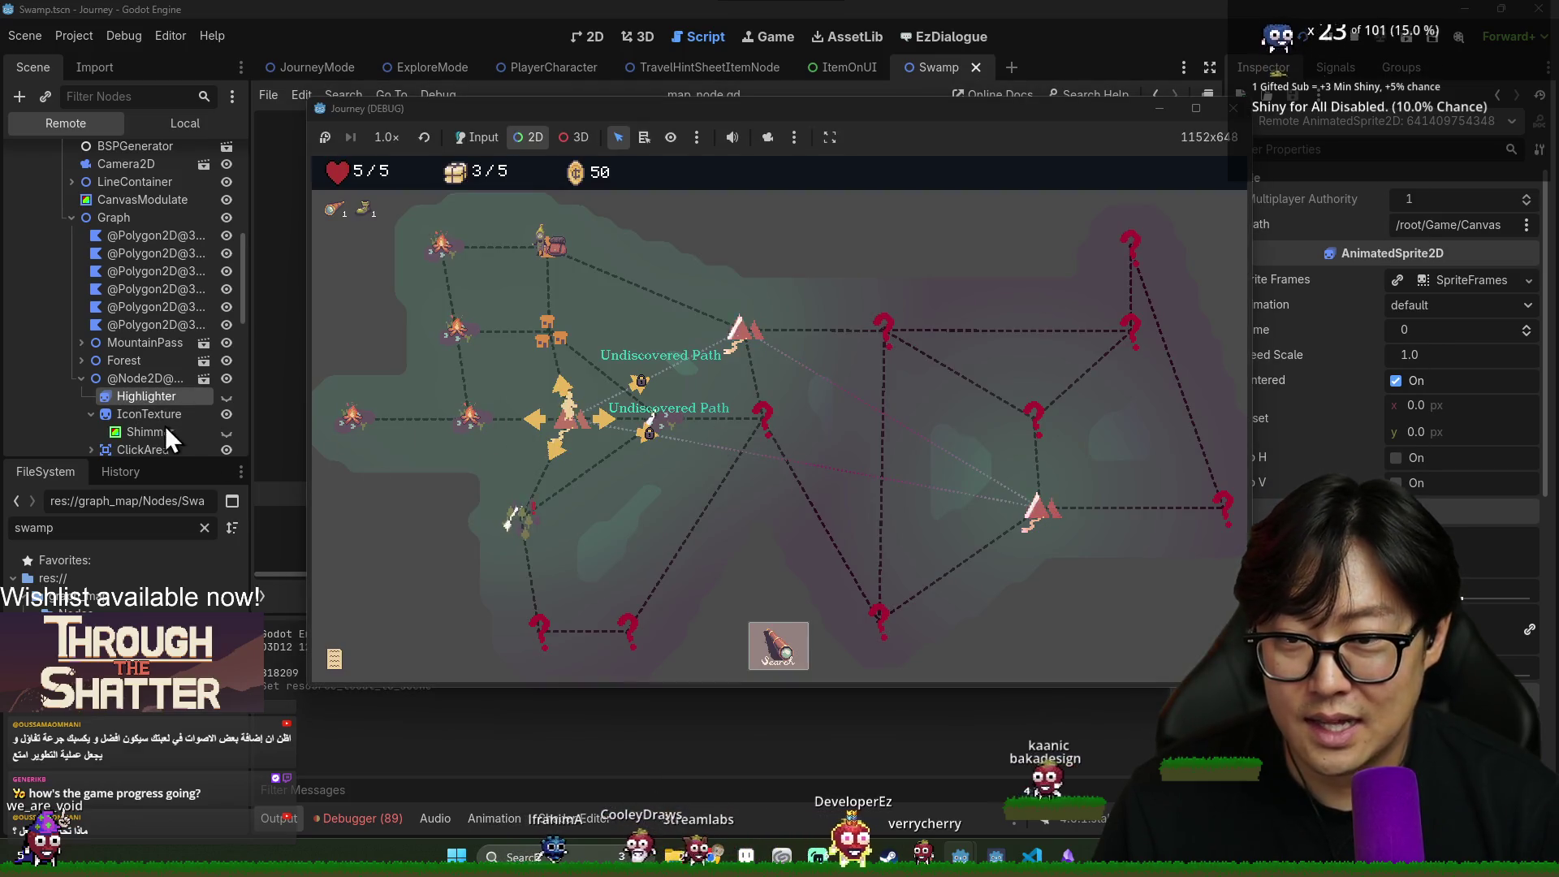
{"action": "scroll", "coordinate": [138, 422], "scroll_direction": "down", "scroll_amount": 2}
{"action": "left_click", "coordinate": [147, 339]}
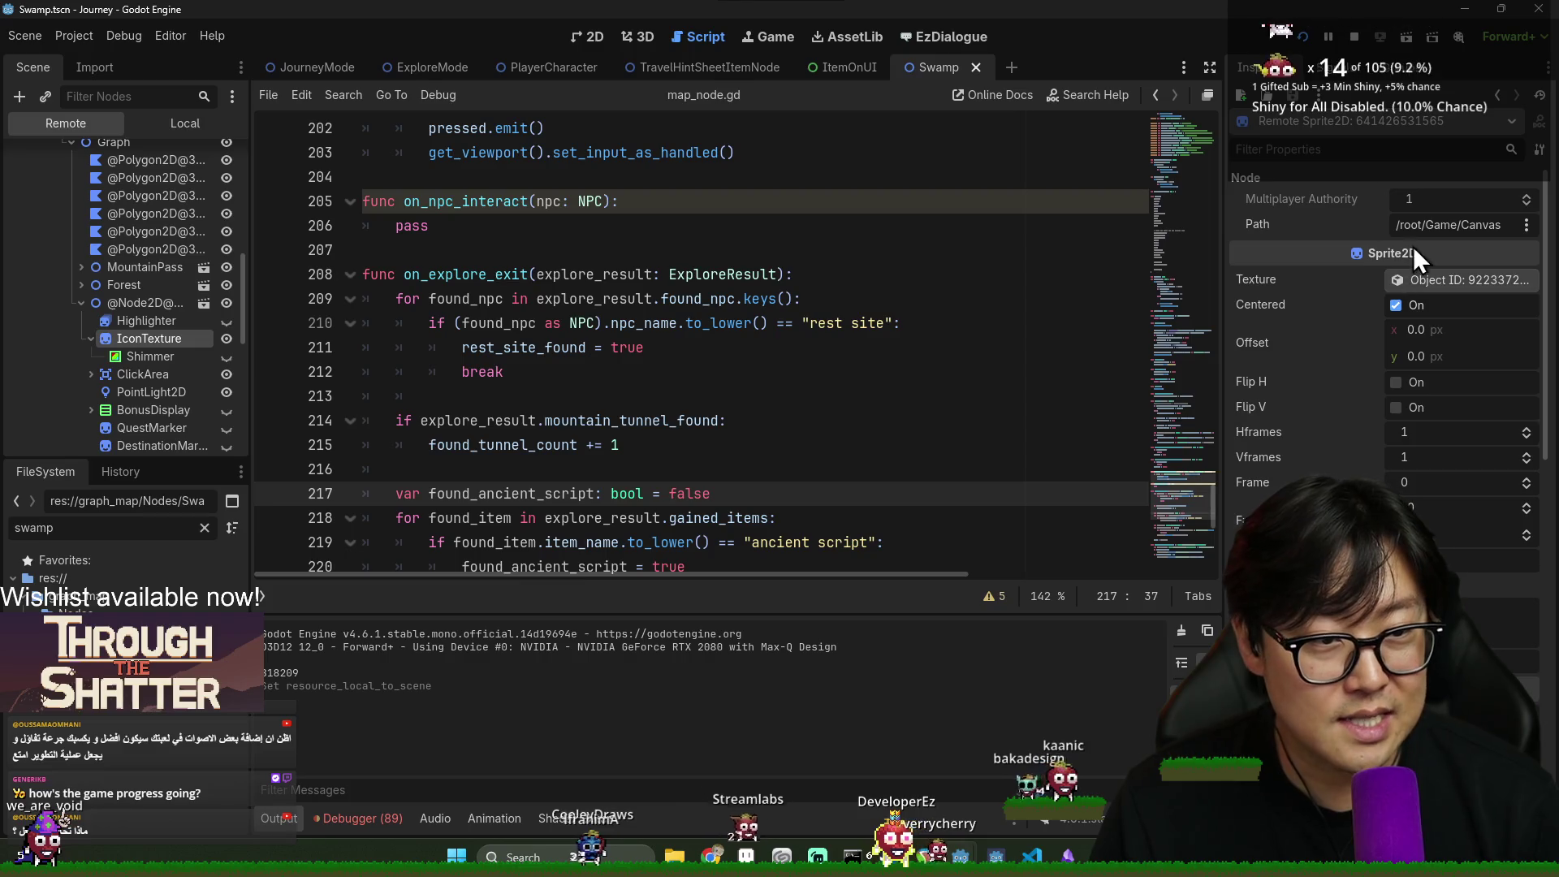
{"action": "left_click", "coordinate": [1435, 279]}
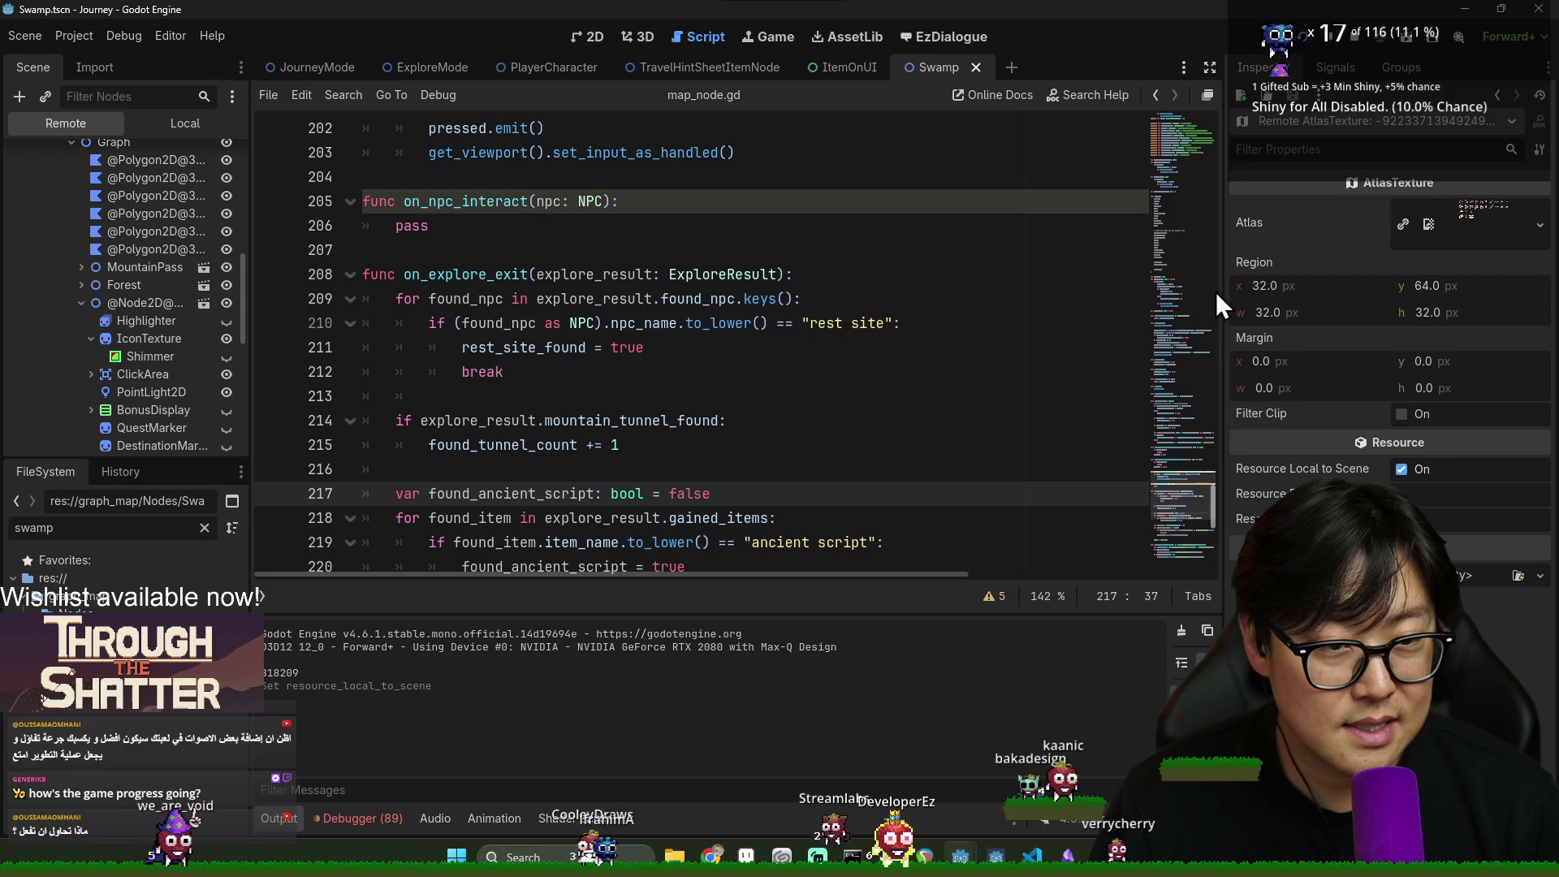
{"action": "left_click", "coordinate": [1483, 217]}
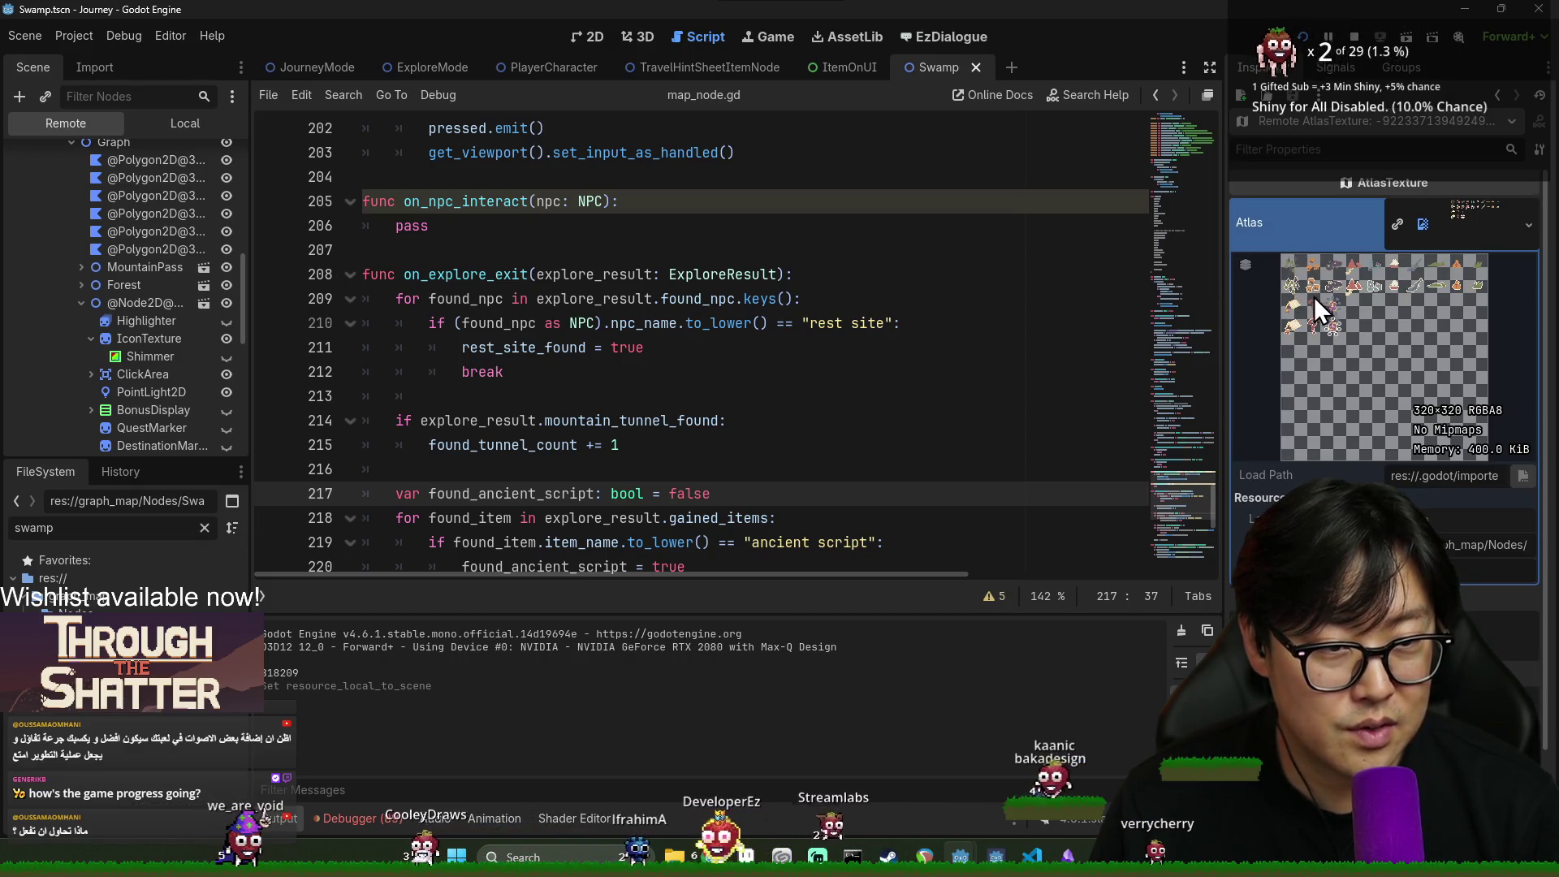
{"action": "left_click", "coordinate": [1459, 229]}
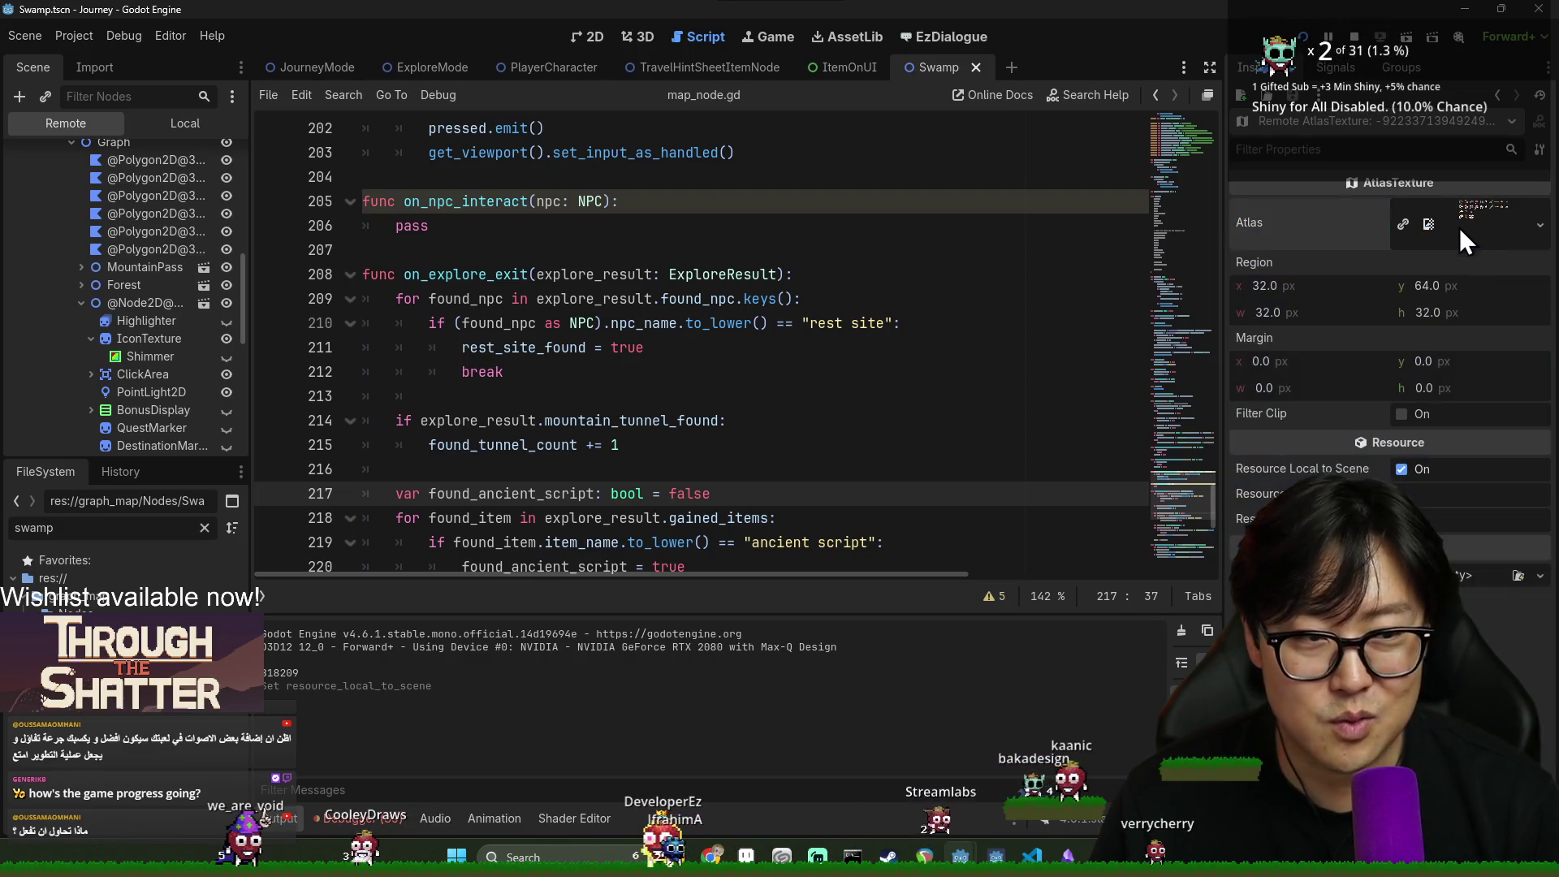
Filter the unnamed map node's properties by 'type' to see Forest, then return to the game
{"action": "left_click", "coordinate": [136, 303]}
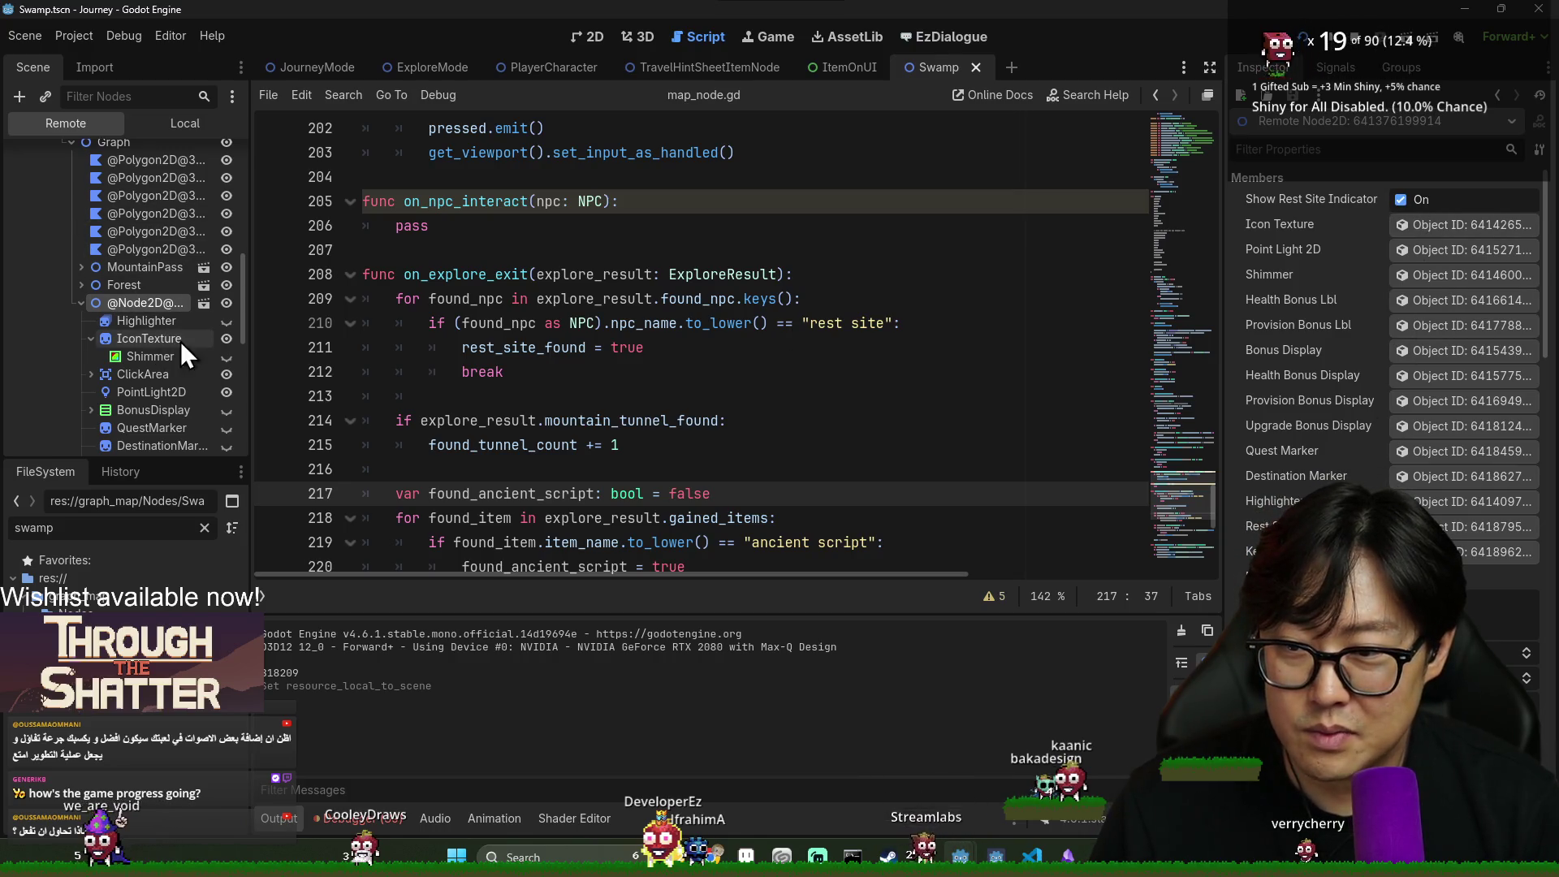
{"action": "scroll", "coordinate": [1398, 268], "scroll_direction": "down", "scroll_amount": 5}
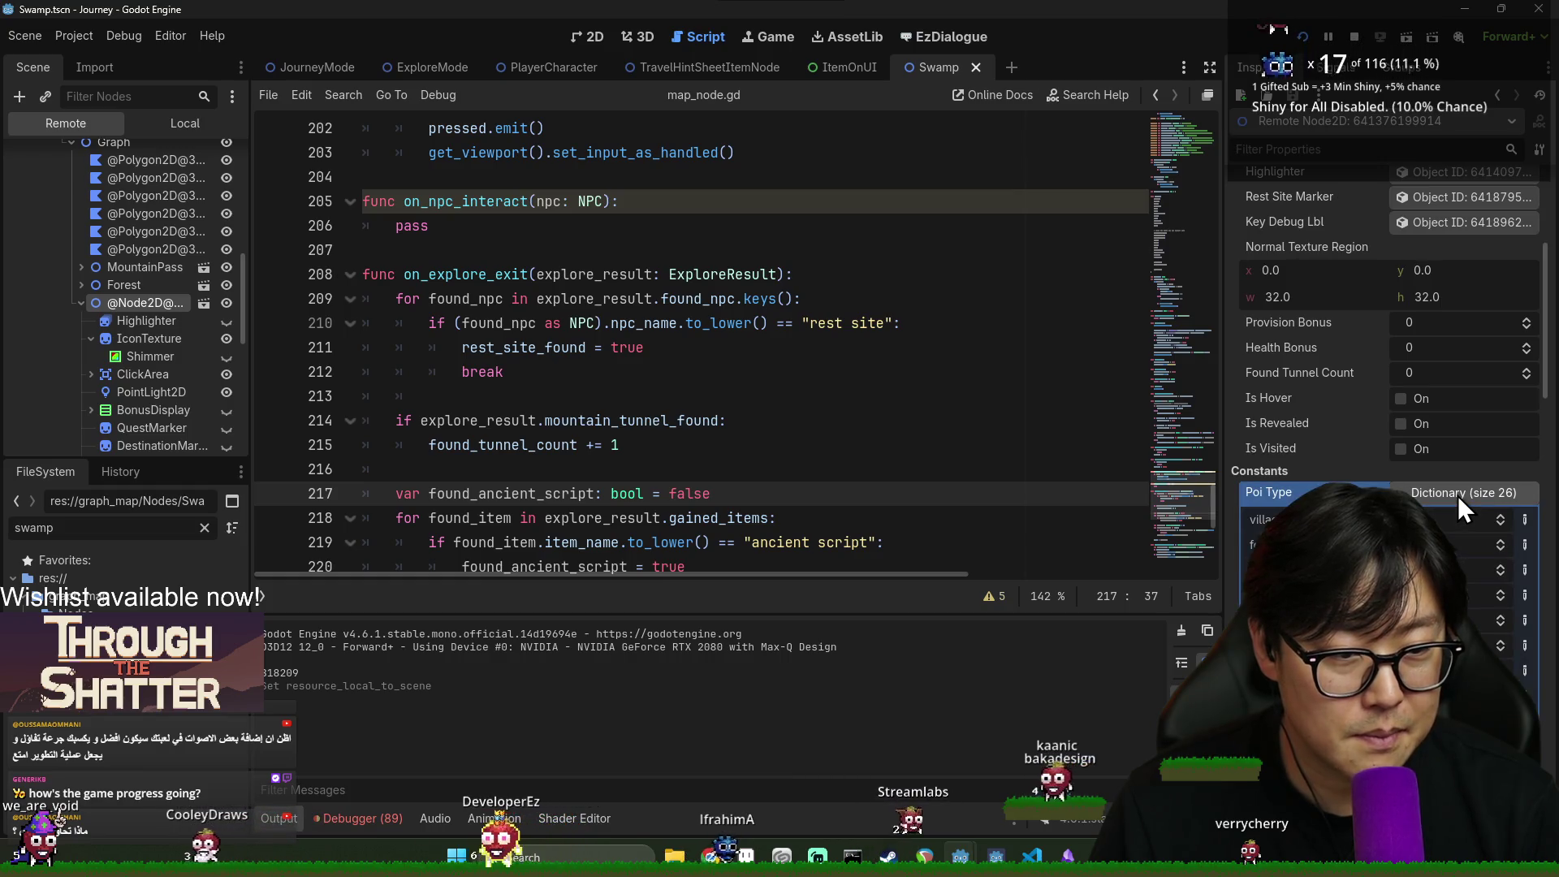
{"action": "scroll", "coordinate": [1332, 406], "scroll_direction": "up", "scroll_amount": 5}
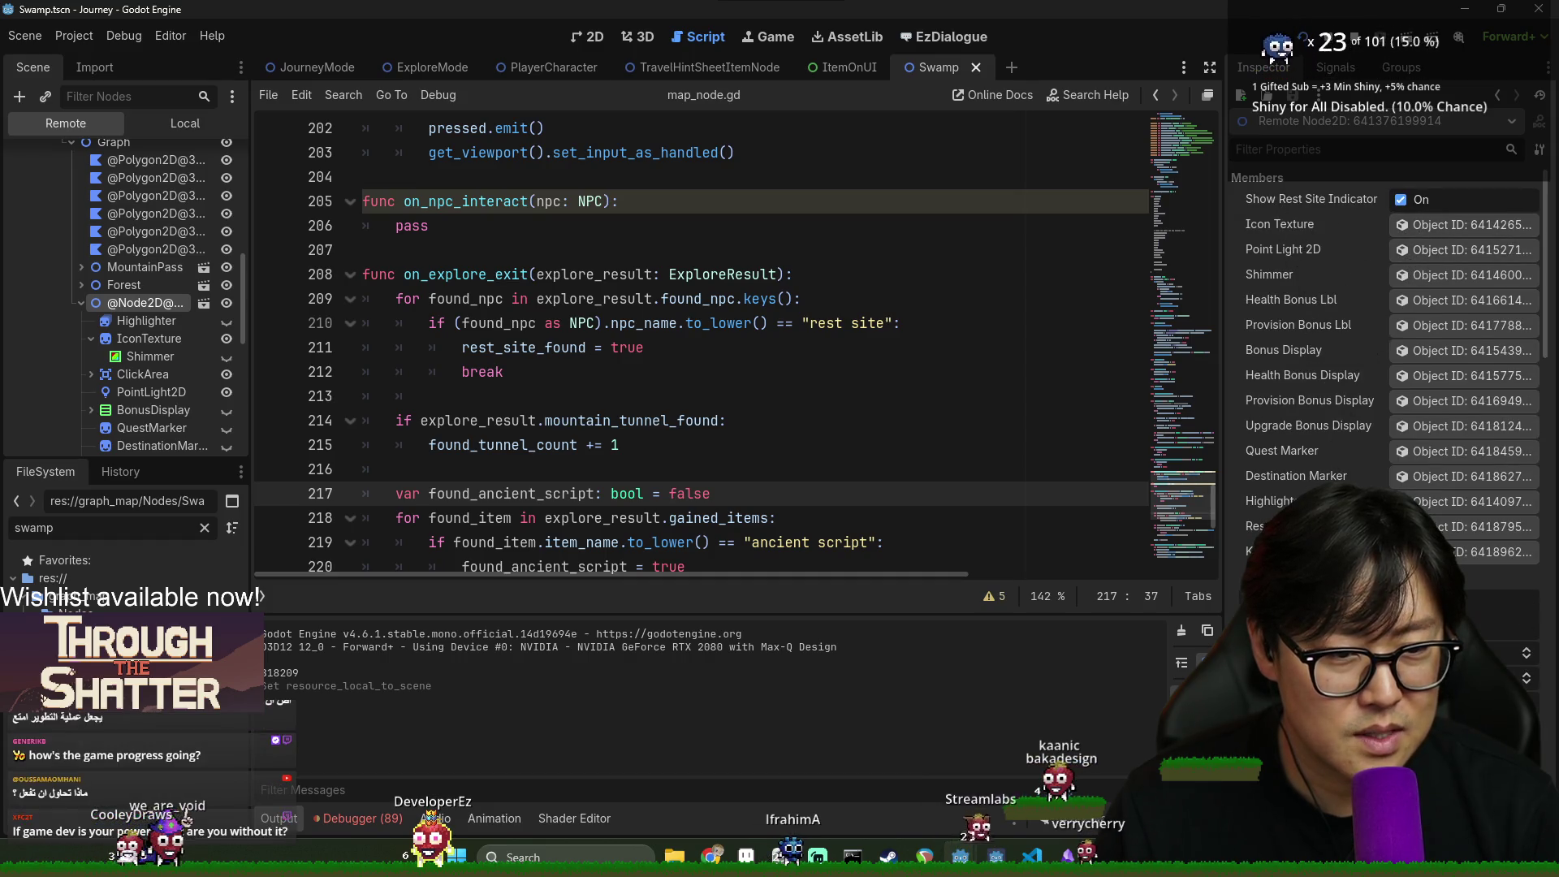
{"action": "left_click", "coordinate": [1324, 150]}
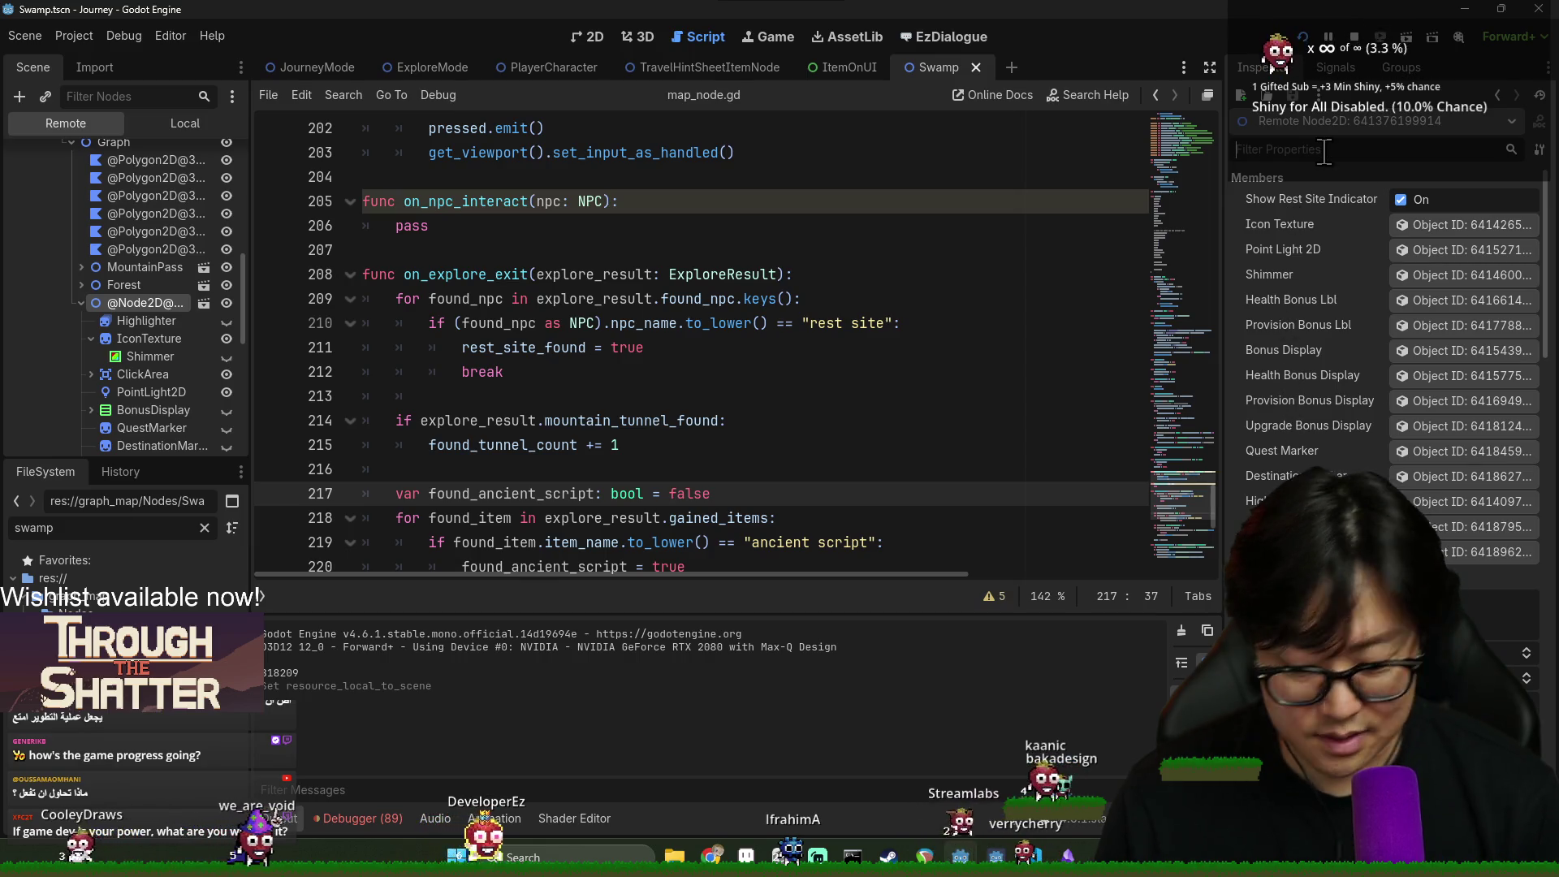
{"action": "type", "text": "type"}
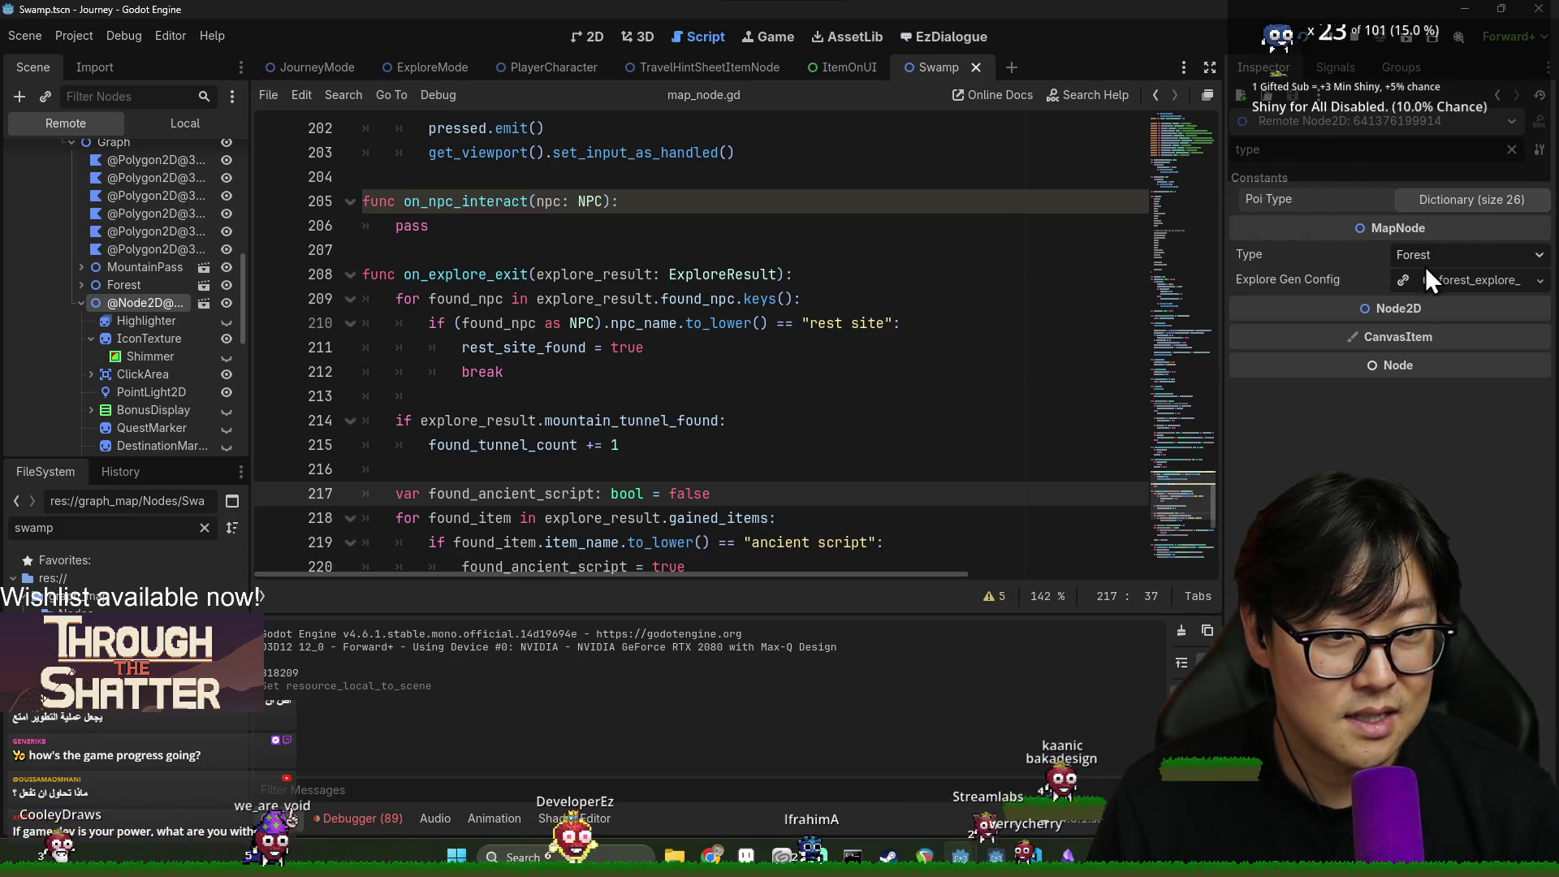
{"action": "key", "text": "alt+Tab"}
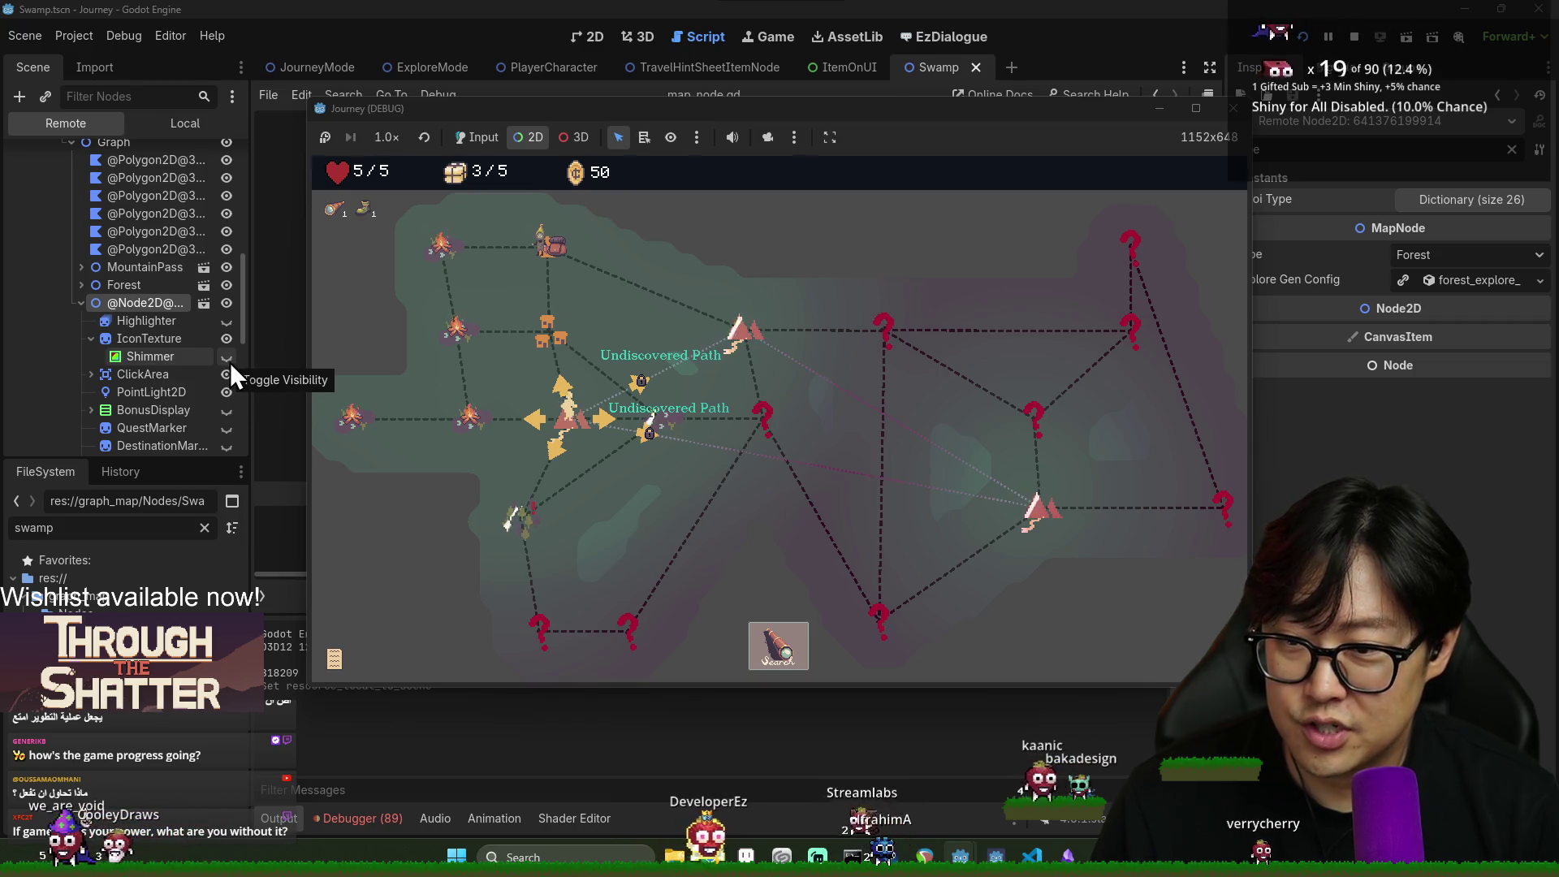
Select SubViewportContainer in the Remote tree, switch the game to Input mode, and enter a node's exploration view
{"action": "left_click", "coordinate": [154, 302]}
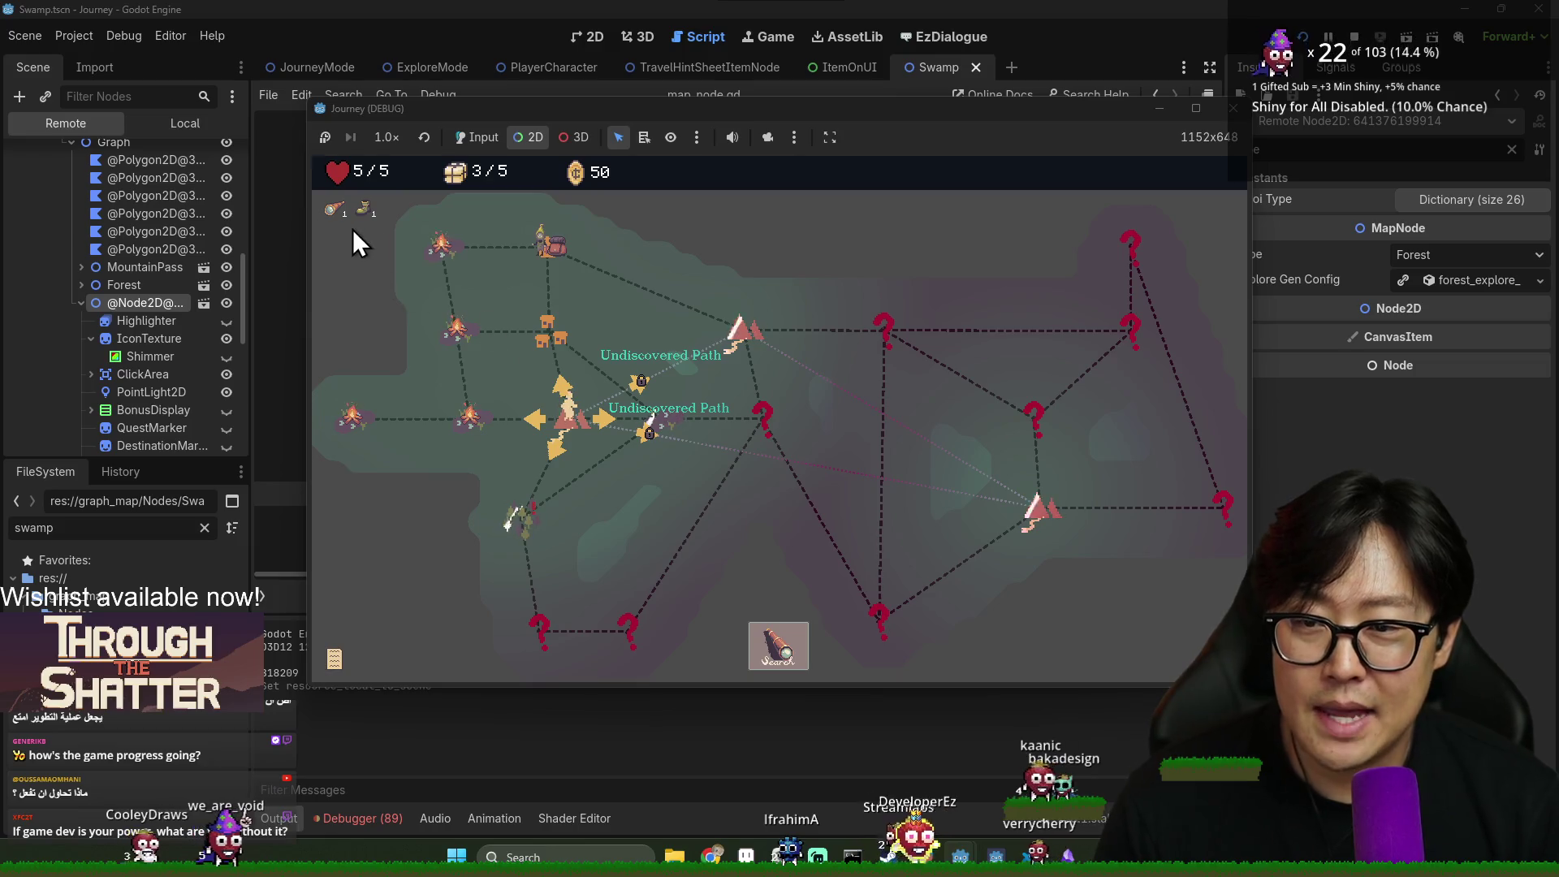
{"action": "left_click", "coordinate": [407, 313]}
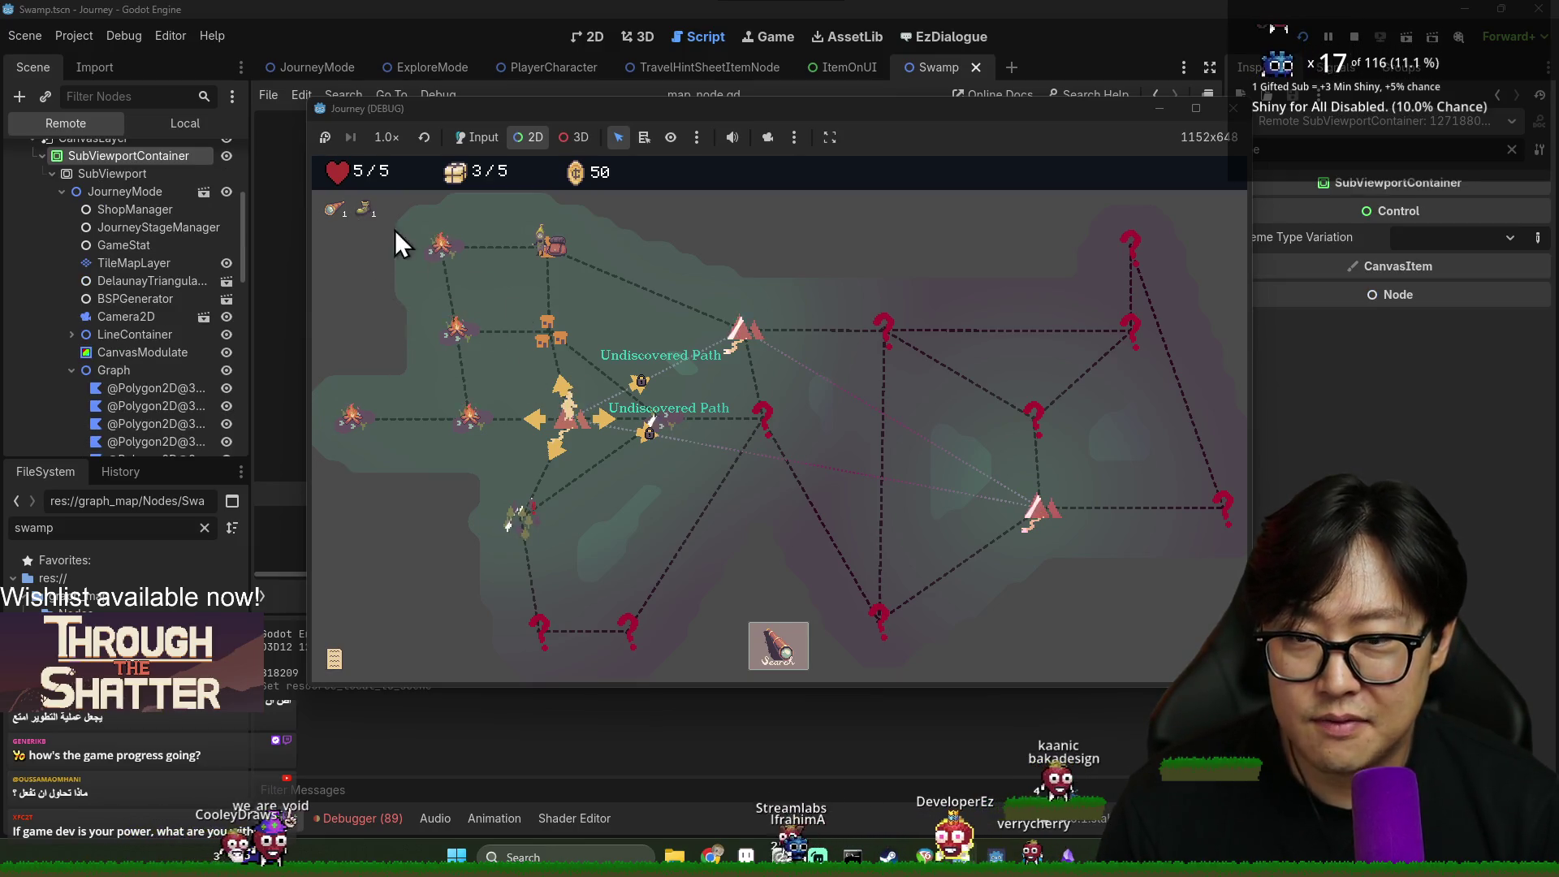
{"action": "left_click", "coordinate": [477, 137]}
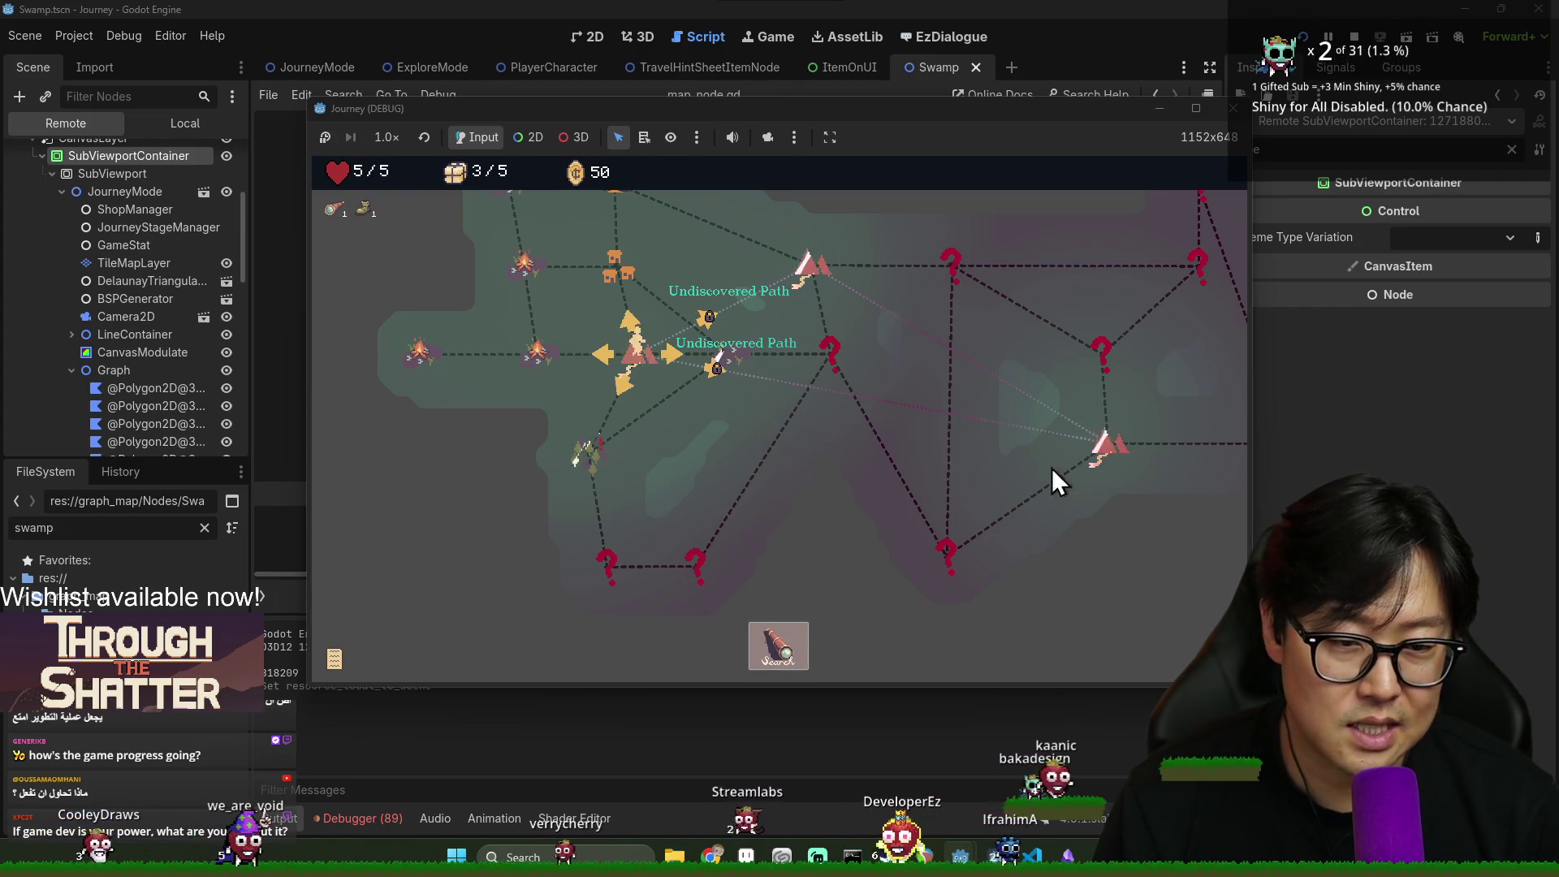
{"action": "left_click", "coordinate": [769, 646]}
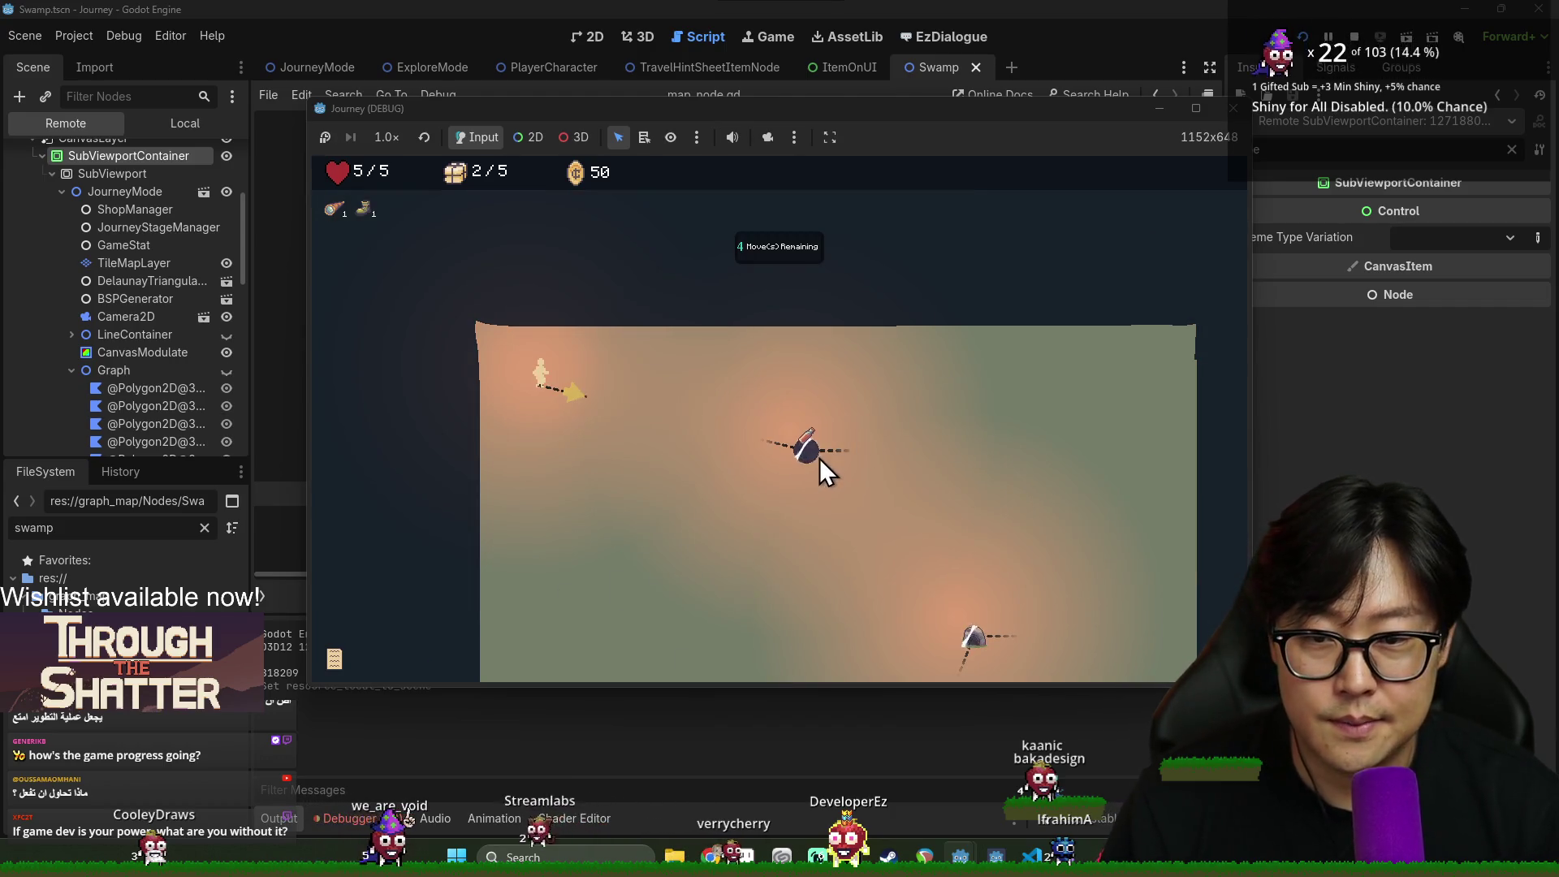
Walk the player around the exploration nodes toward the cave node
{"action": "left_click", "coordinate": [807, 459]}
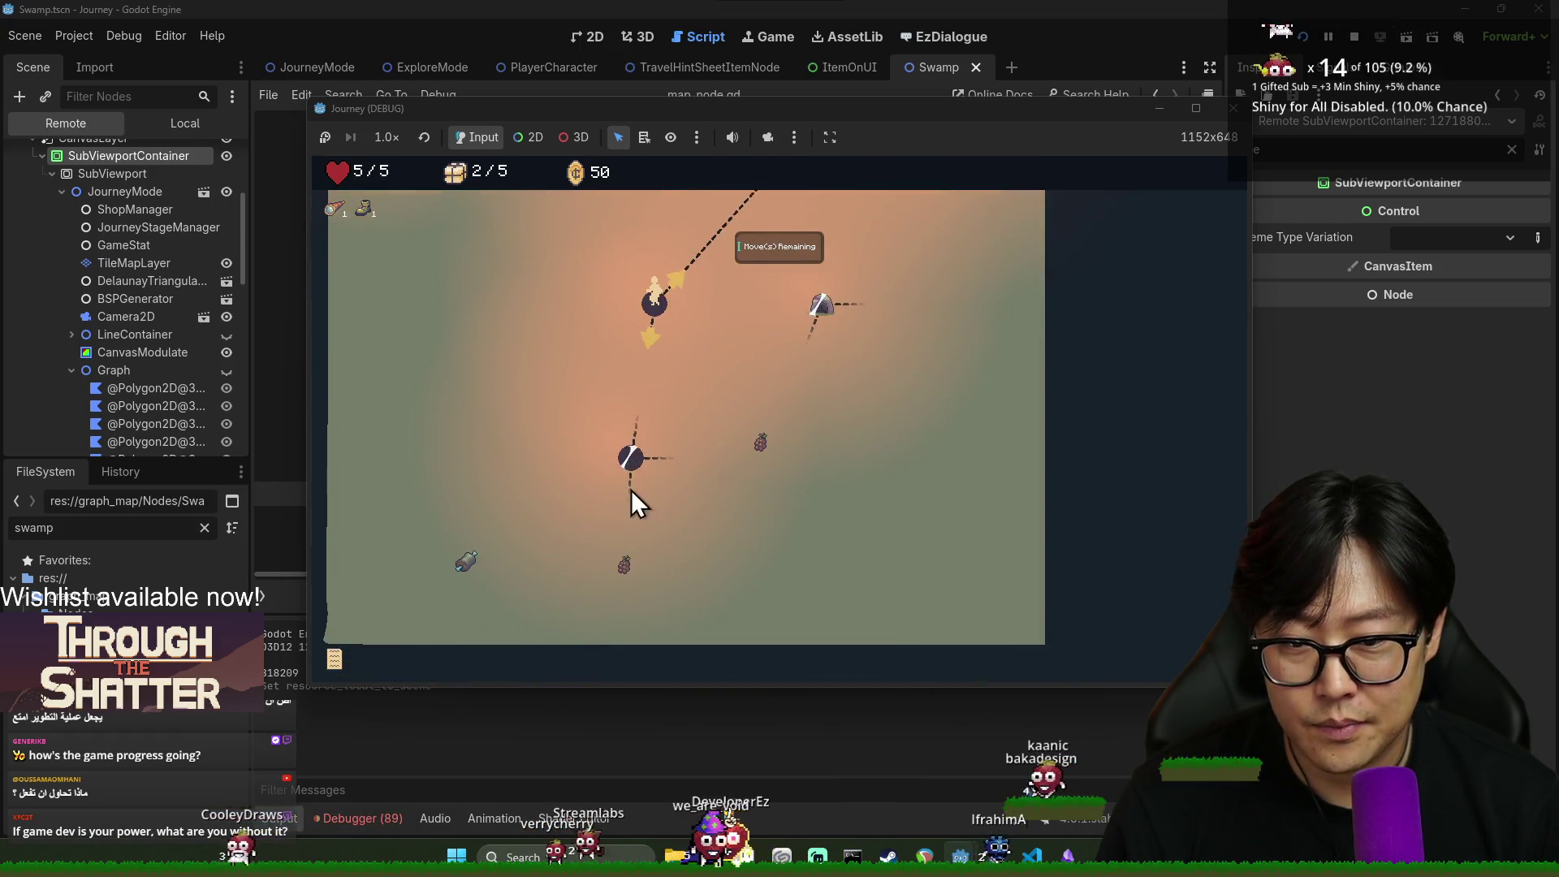
{"action": "left_click", "coordinate": [637, 437]}
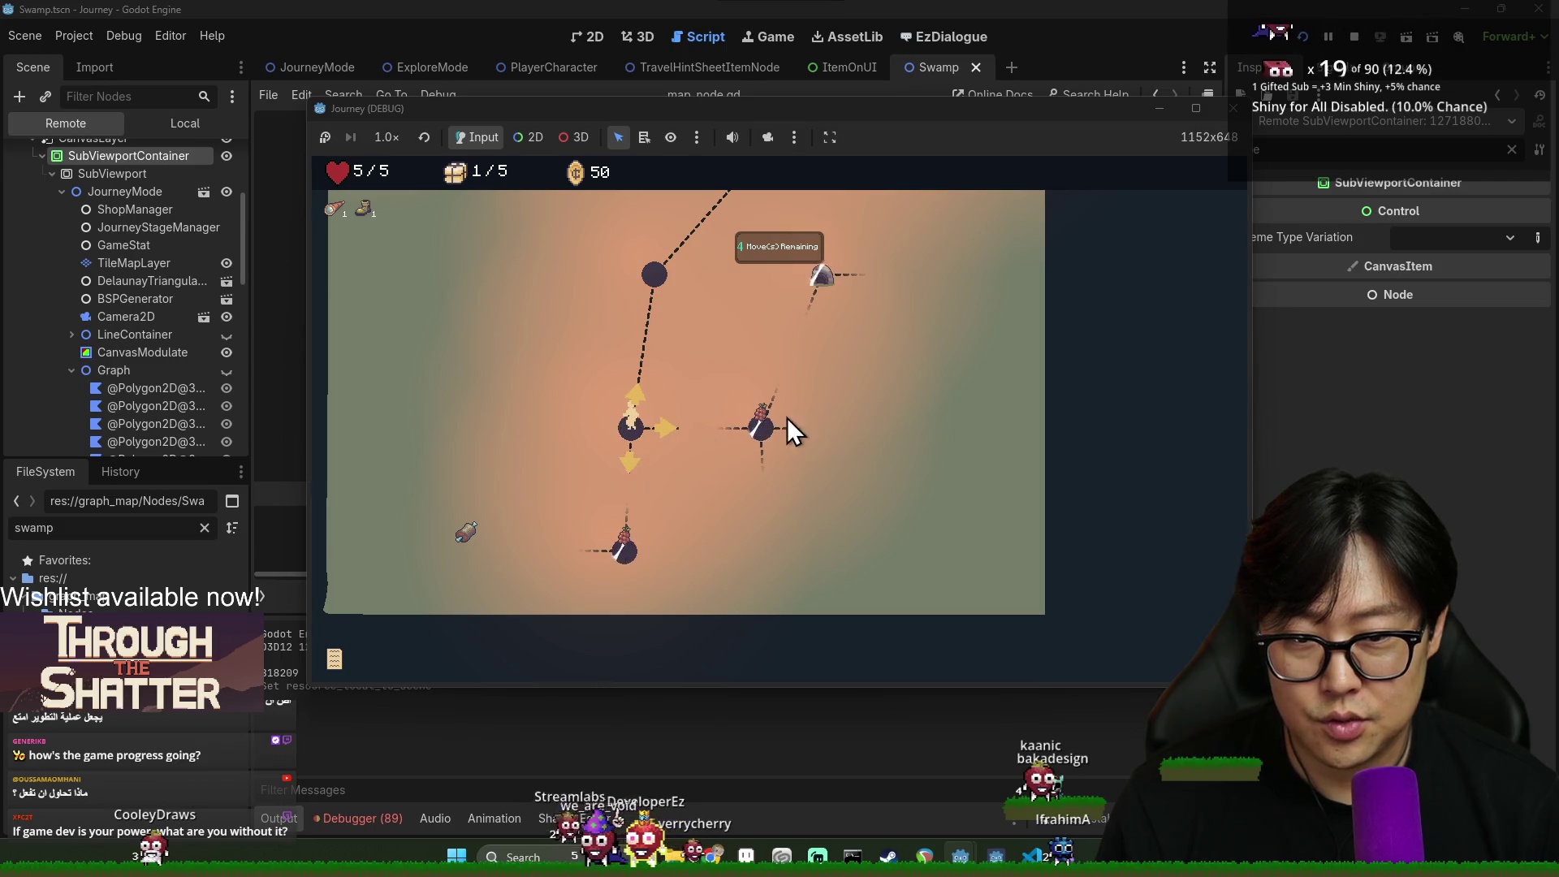
{"action": "left_click", "coordinate": [622, 554]}
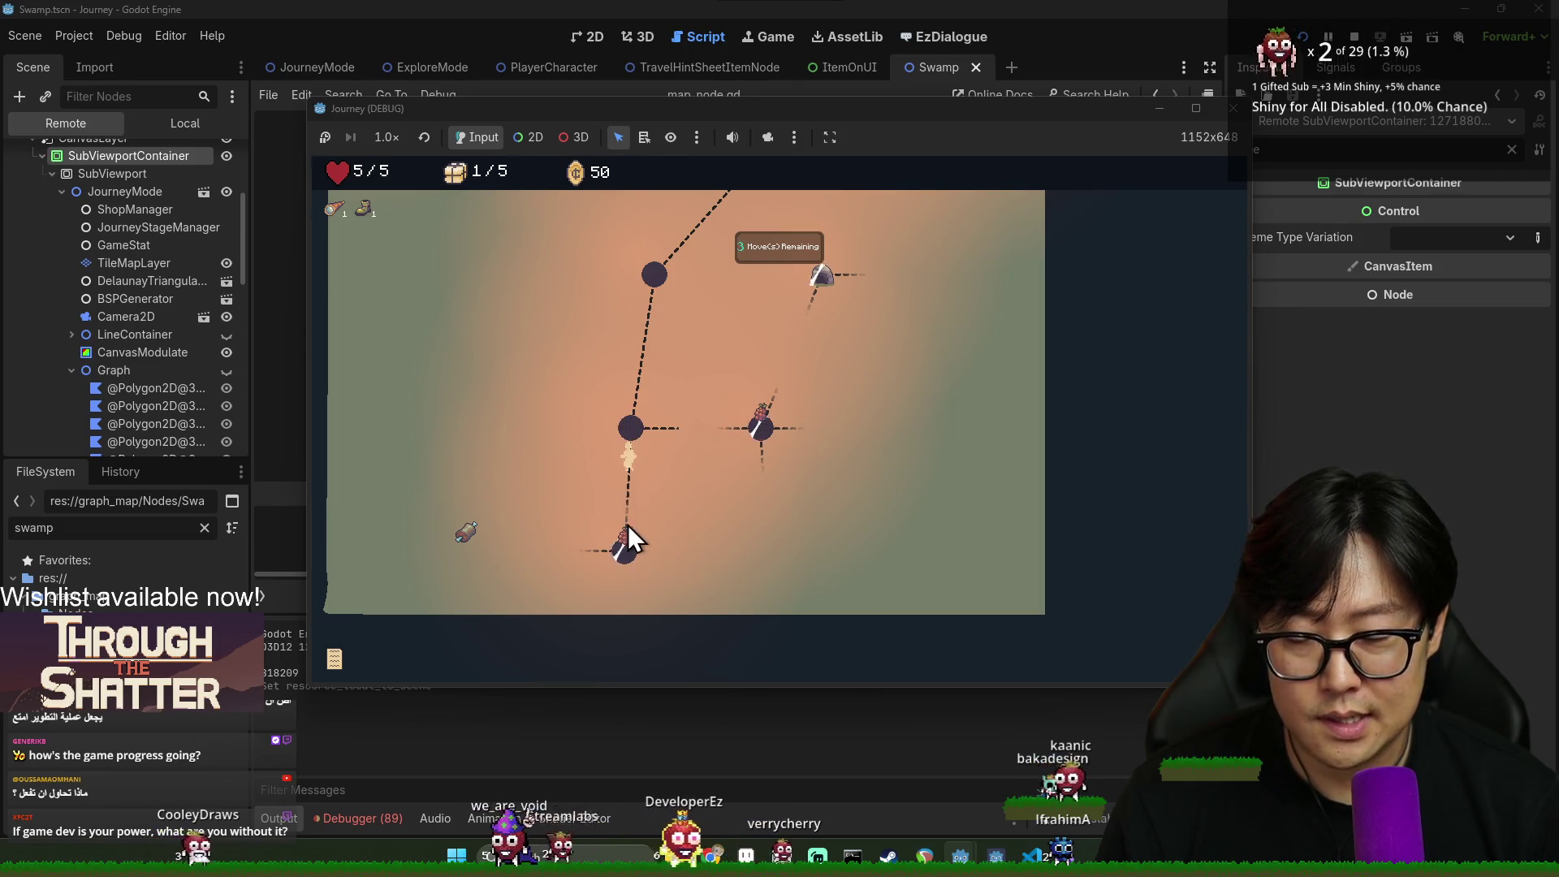
{"action": "left_click", "coordinate": [635, 435]}
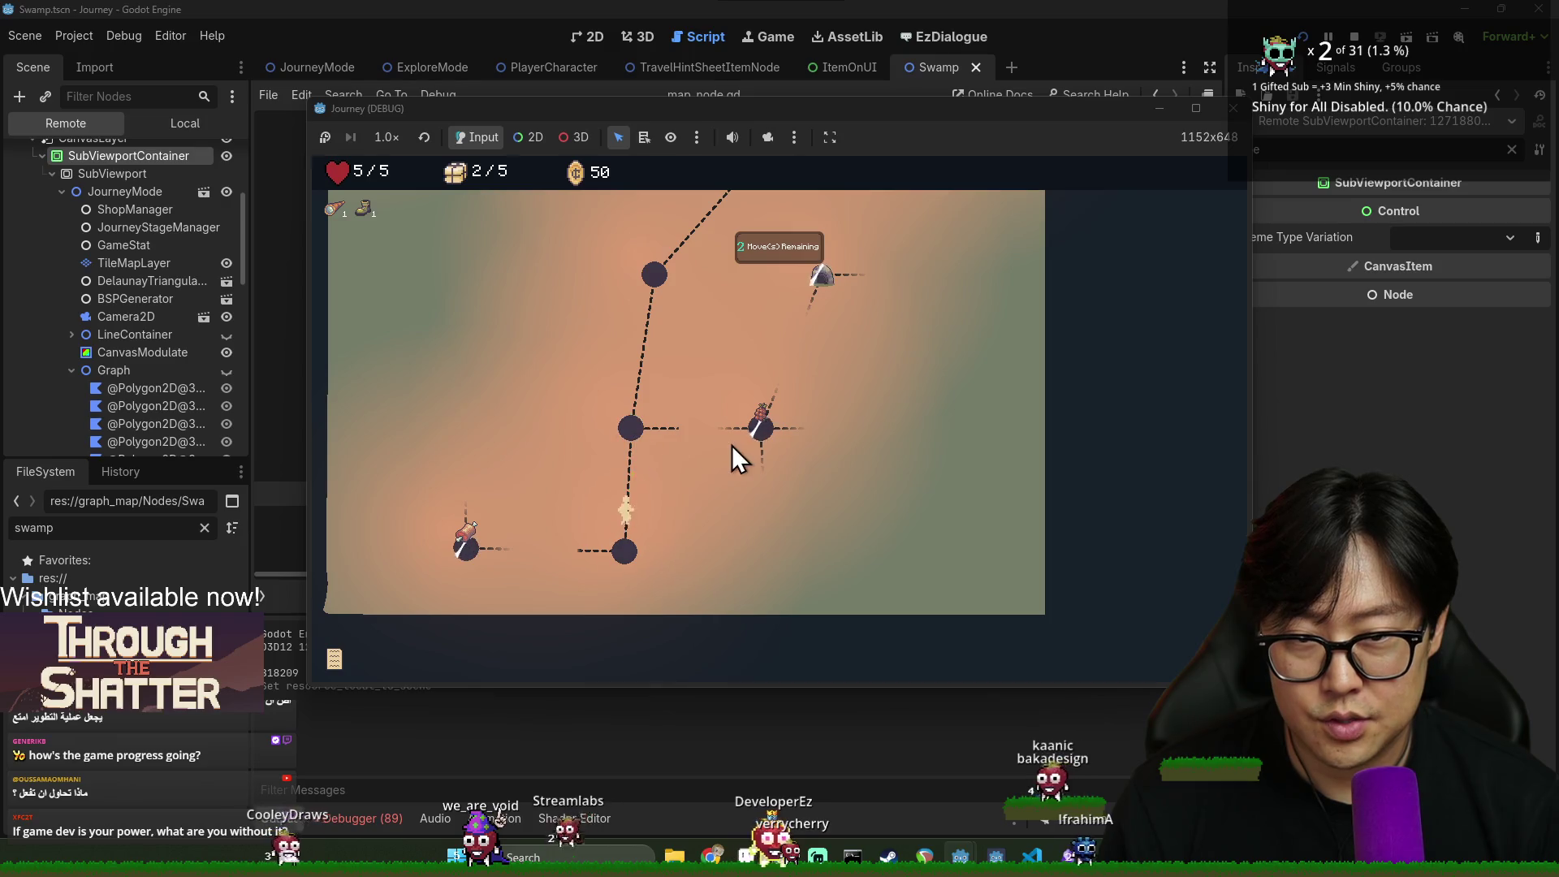
{"action": "left_click", "coordinate": [763, 439]}
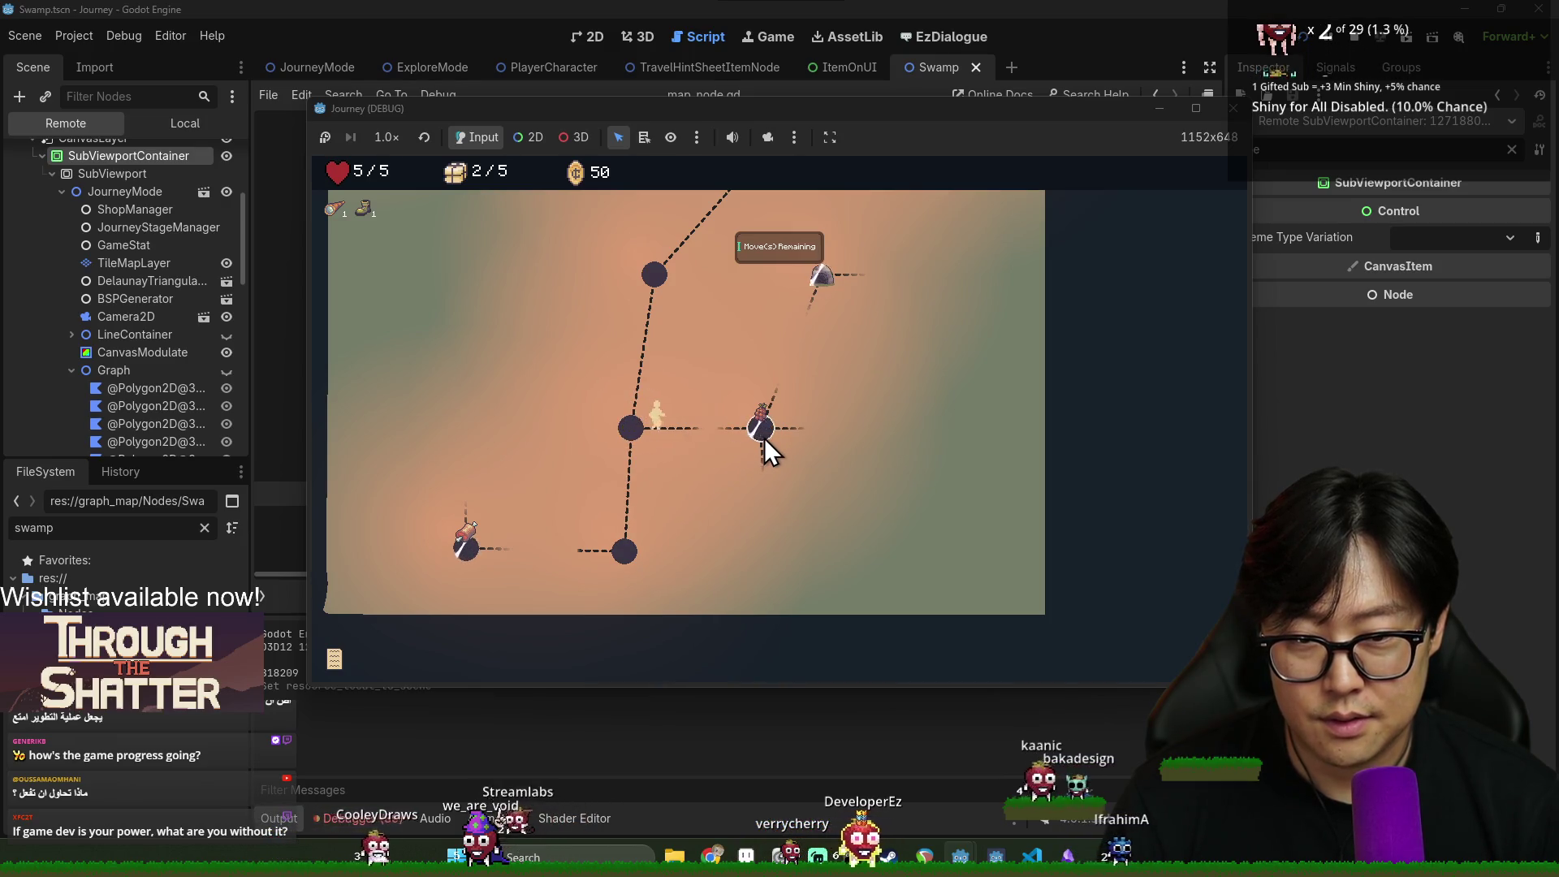
{"action": "left_click", "coordinate": [821, 275]}
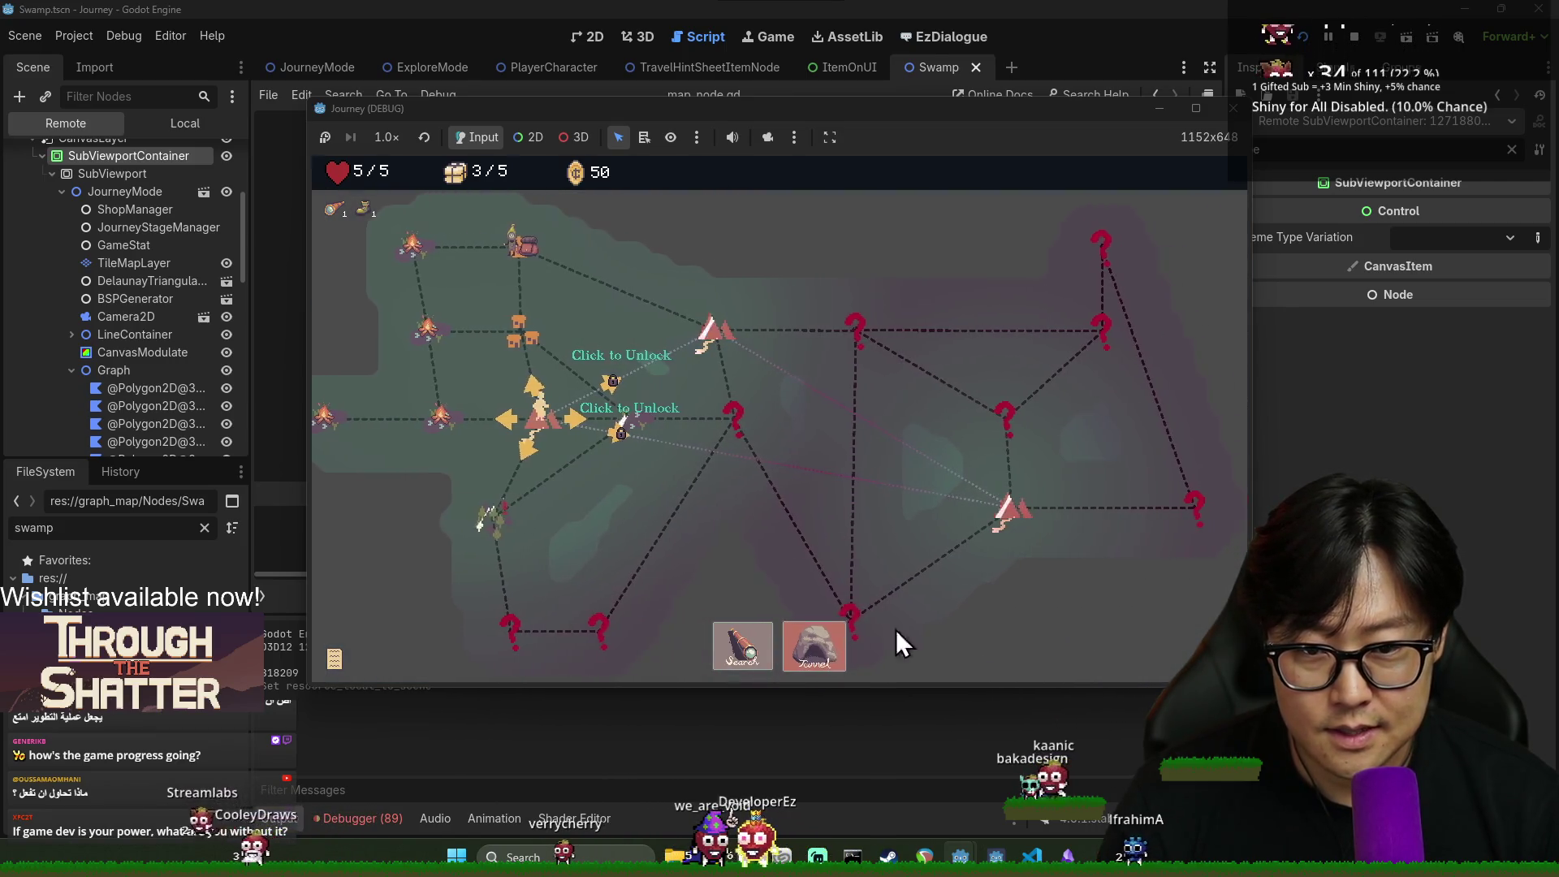
Tunnel to the right-hand map node, then hide the game with F8
{"action": "left_click", "coordinate": [814, 645]}
{"action": "left_click", "coordinate": [1018, 507]}
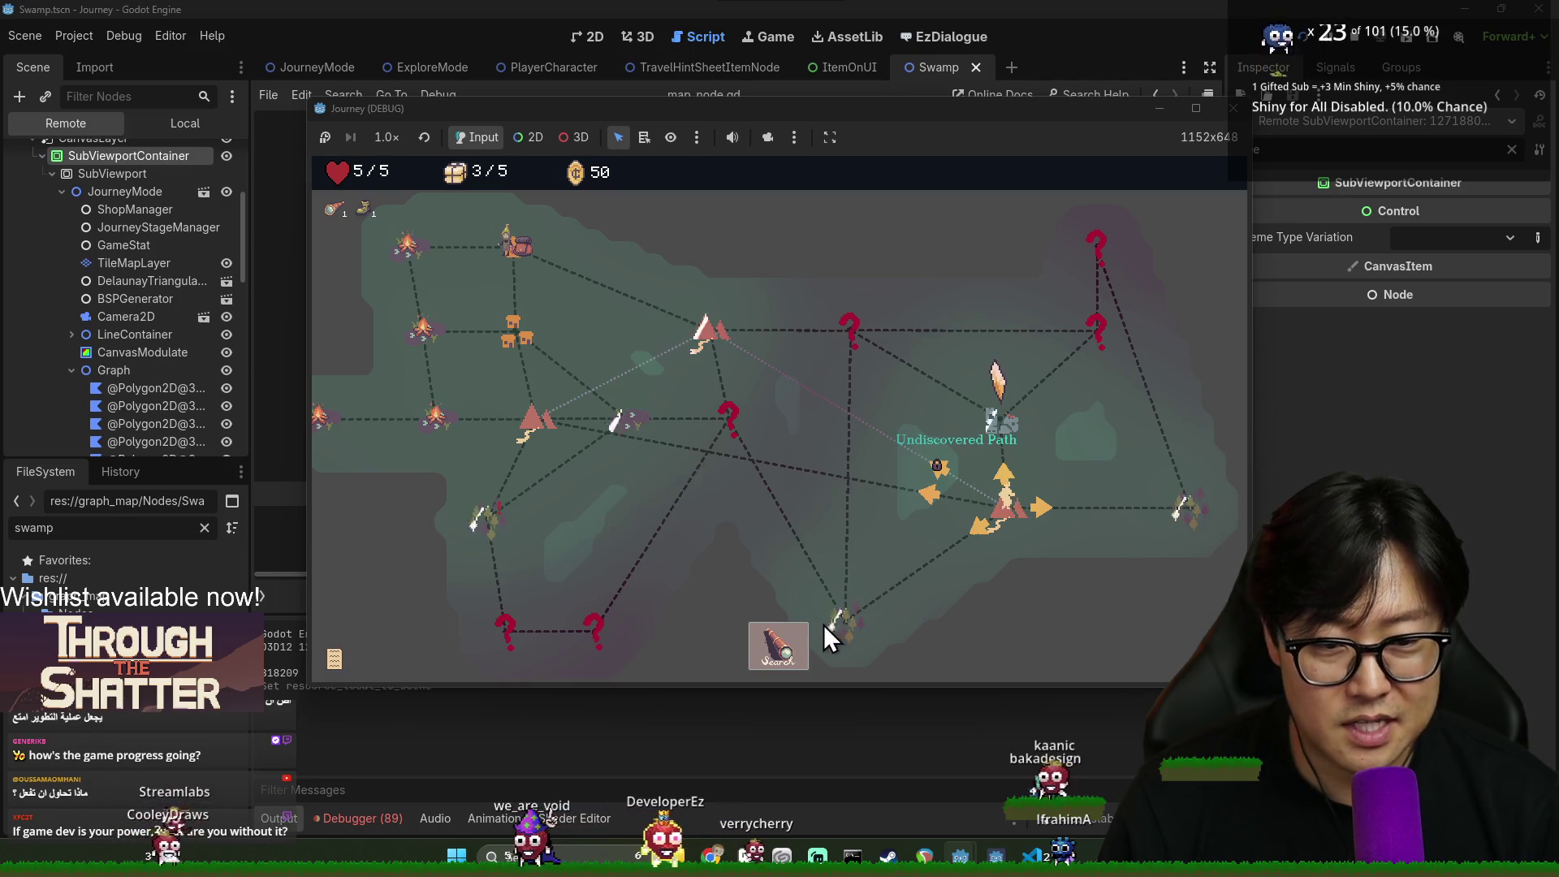
{"action": "key", "text": "F8"}
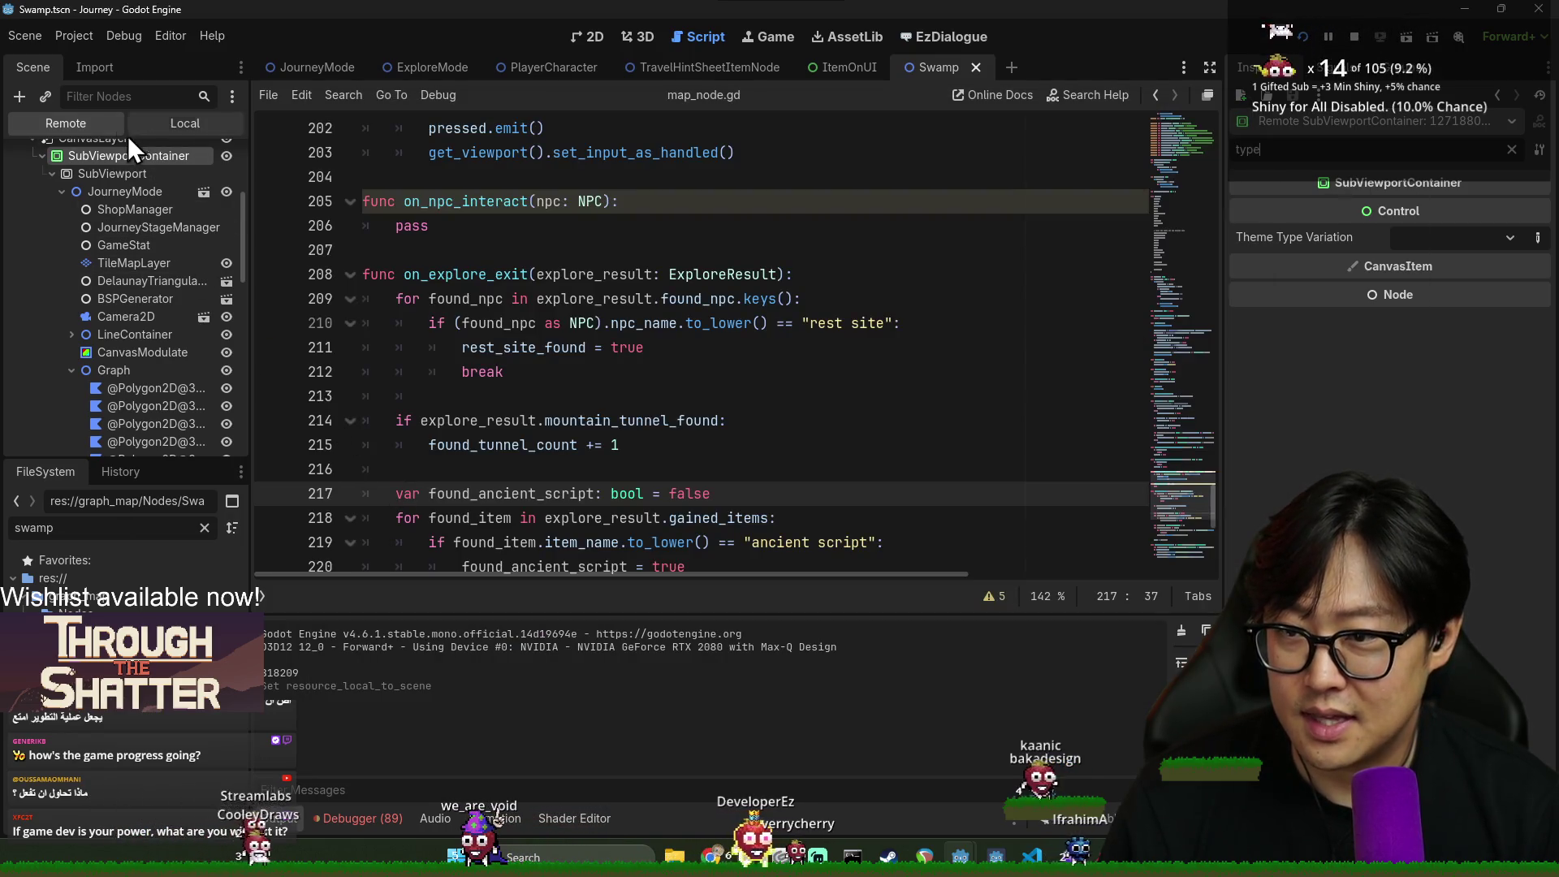
{"action": "scroll", "coordinate": [159, 389], "scroll_direction": "down", "scroll_amount": 3}
{"action": "scroll", "coordinate": [155, 378], "scroll_direction": "down", "scroll_amount": 2}
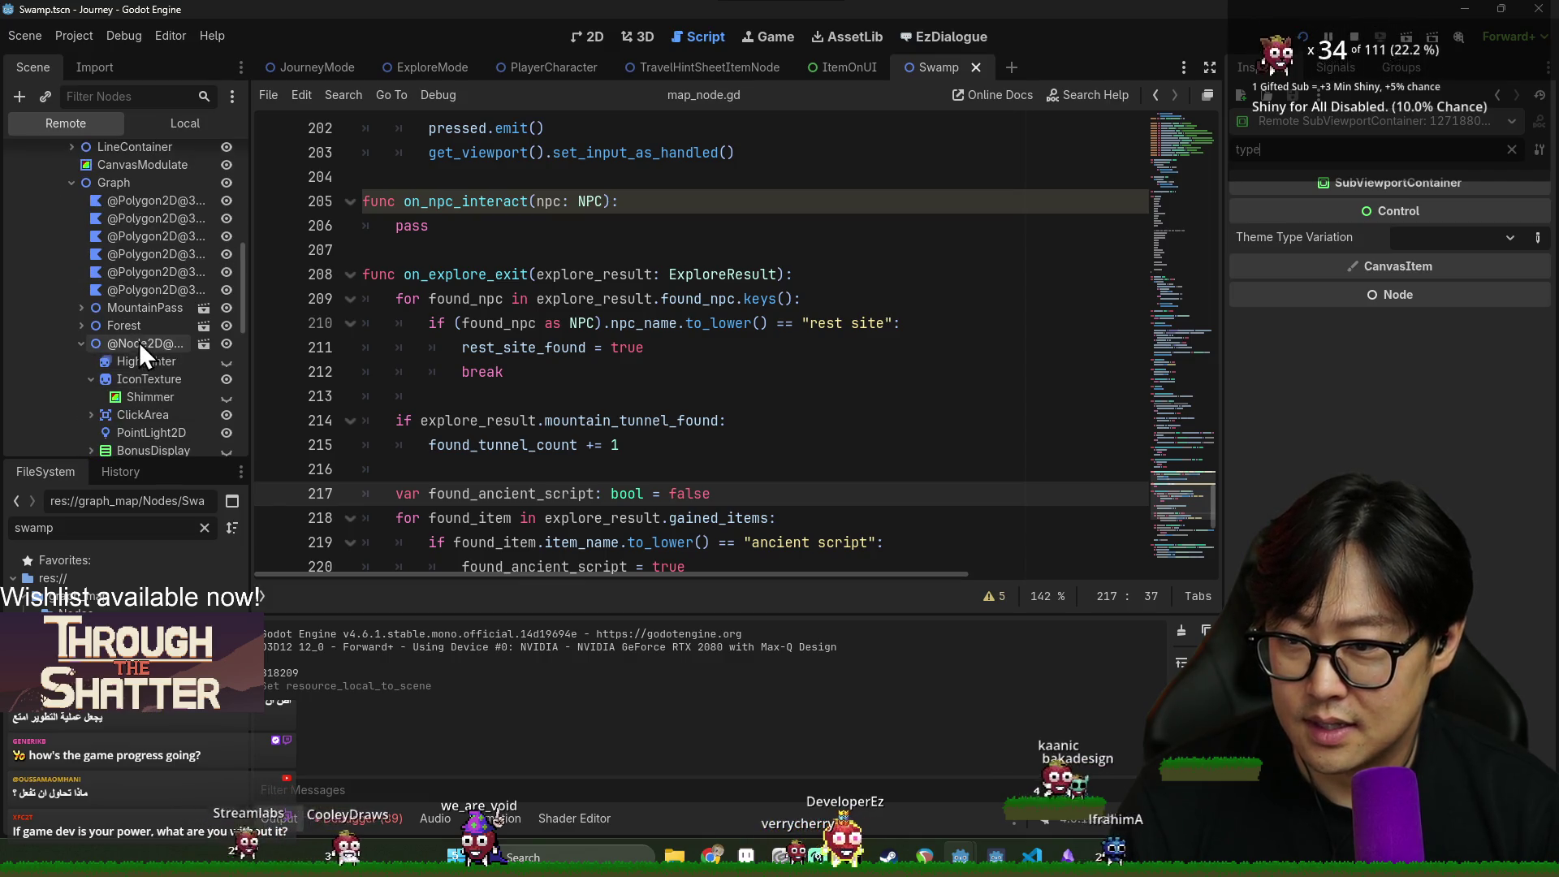
{"action": "left_click", "coordinate": [139, 342]}
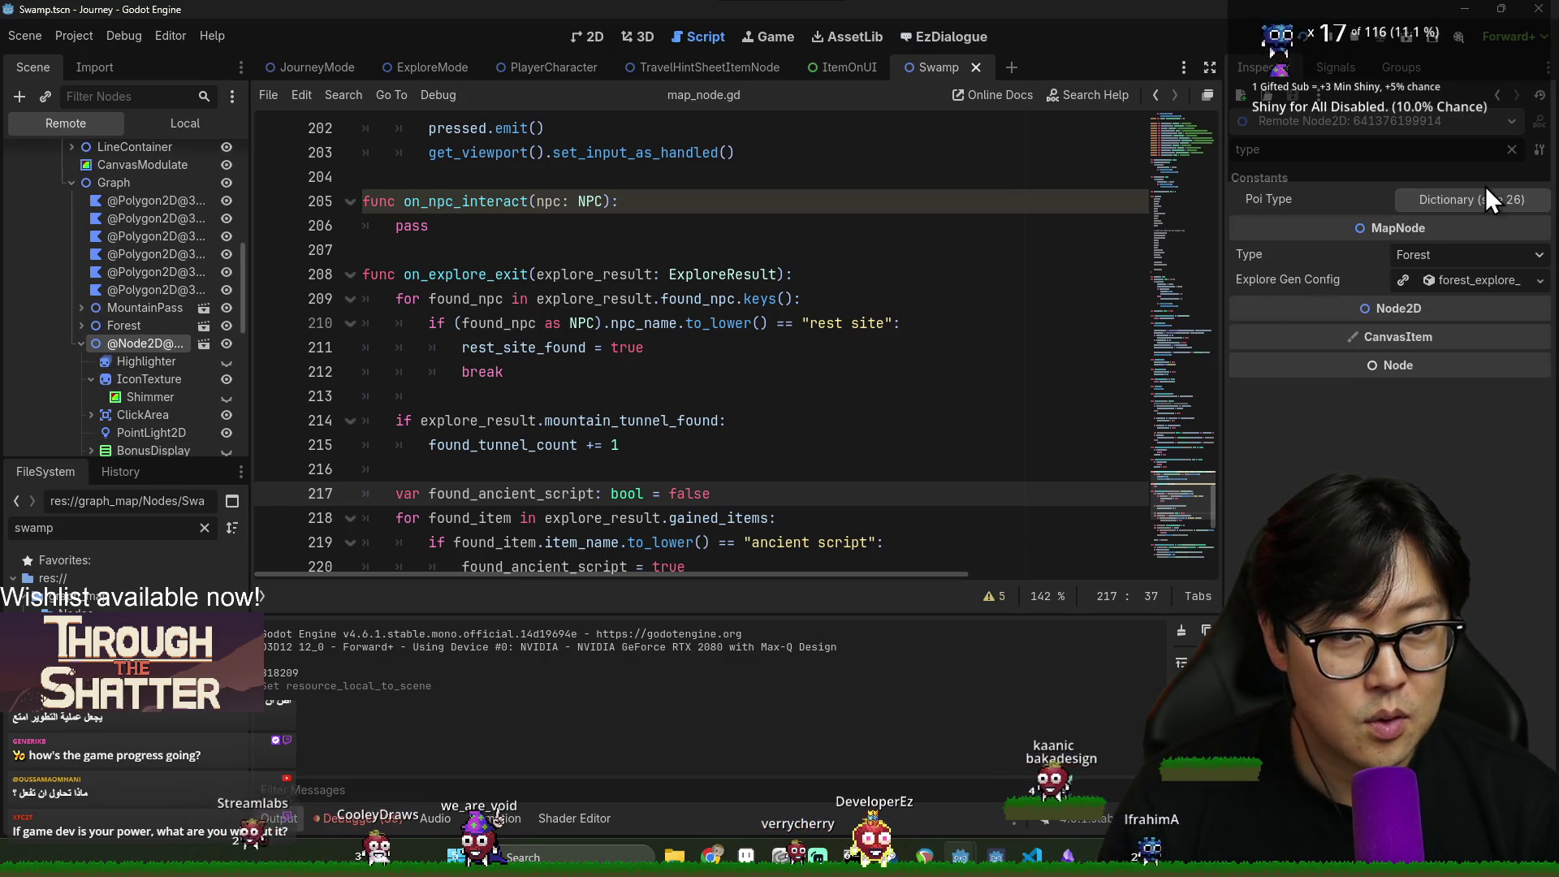
{"action": "left_click", "coordinate": [143, 379]}
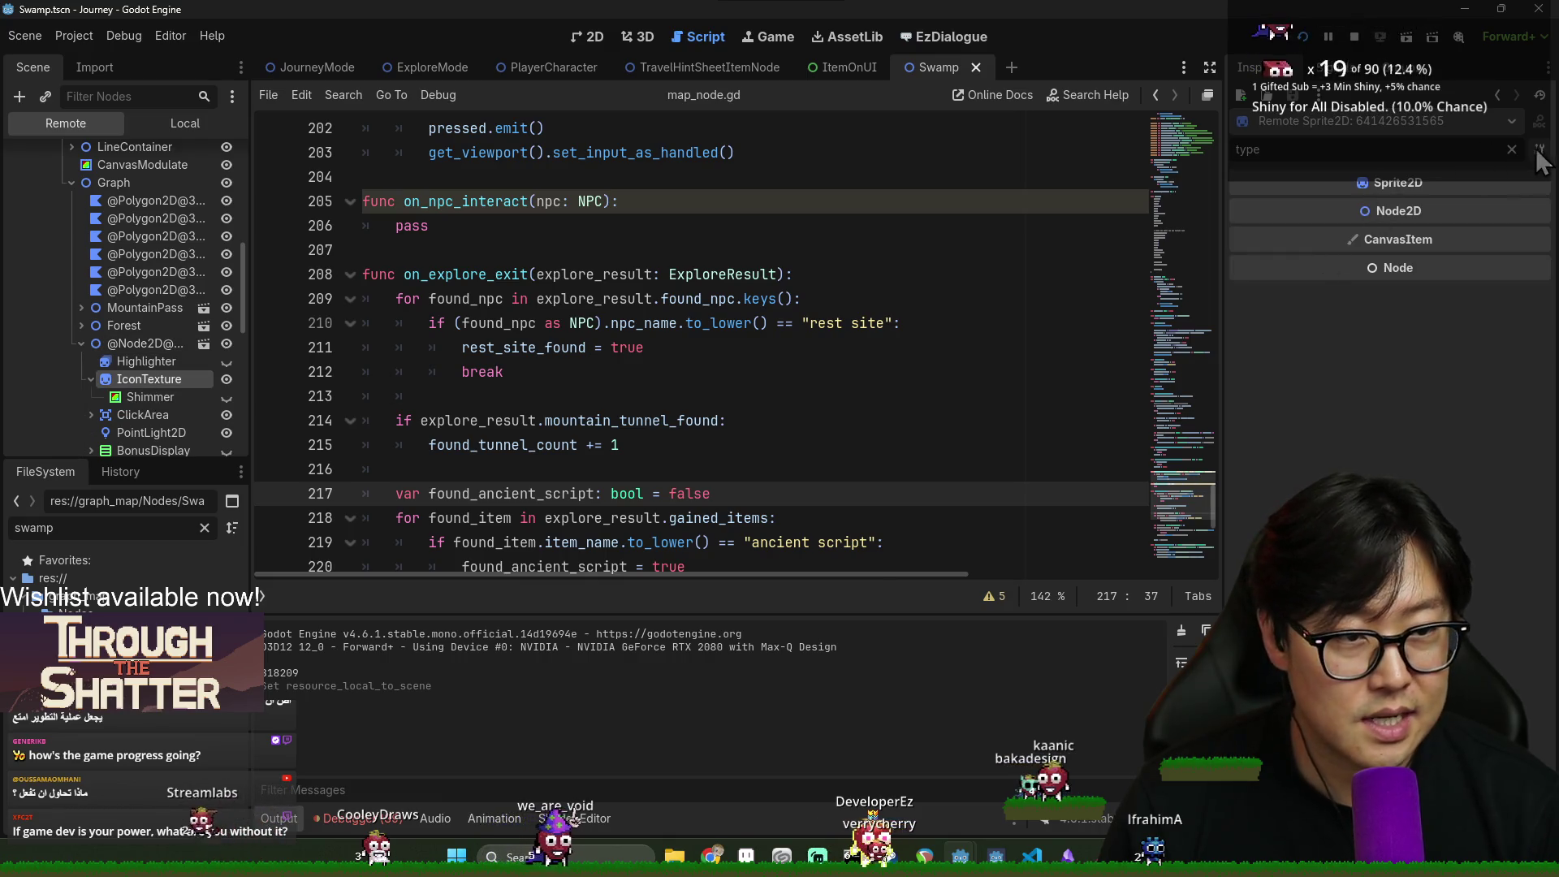
{"action": "left_click", "coordinate": [1512, 149]}
{"action": "left_click", "coordinate": [1451, 280]}
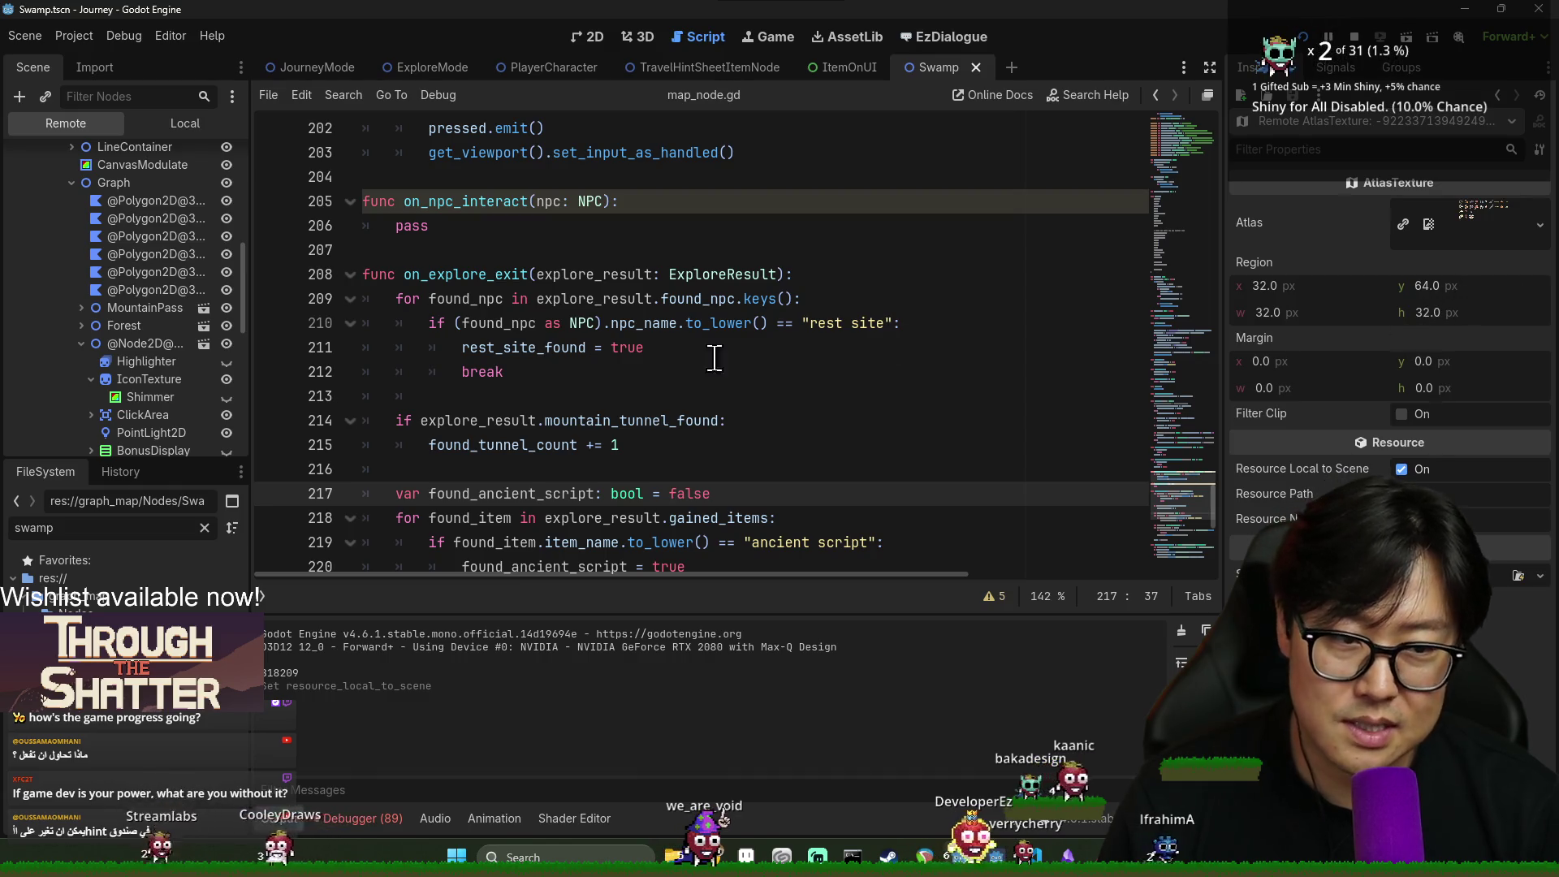
{"action": "key", "text": "alt+Tab"}
{"action": "left_click", "coordinate": [1007, 420]}
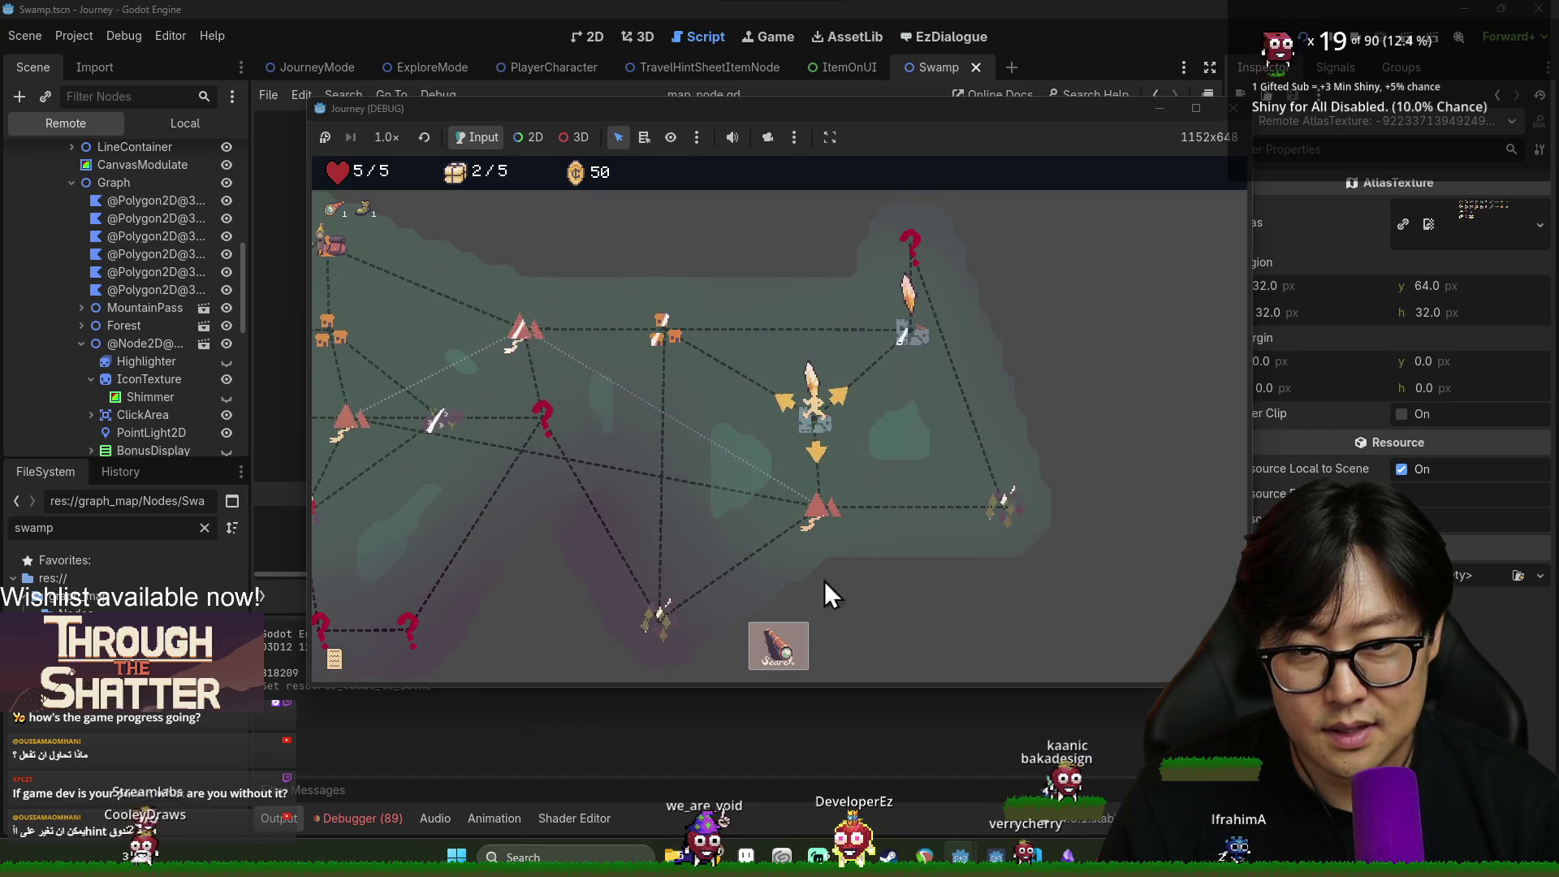
Travel down to the next node, walk through the encounter, pick an upgrade, then travel to the castle
{"action": "left_click", "coordinate": [822, 585]}
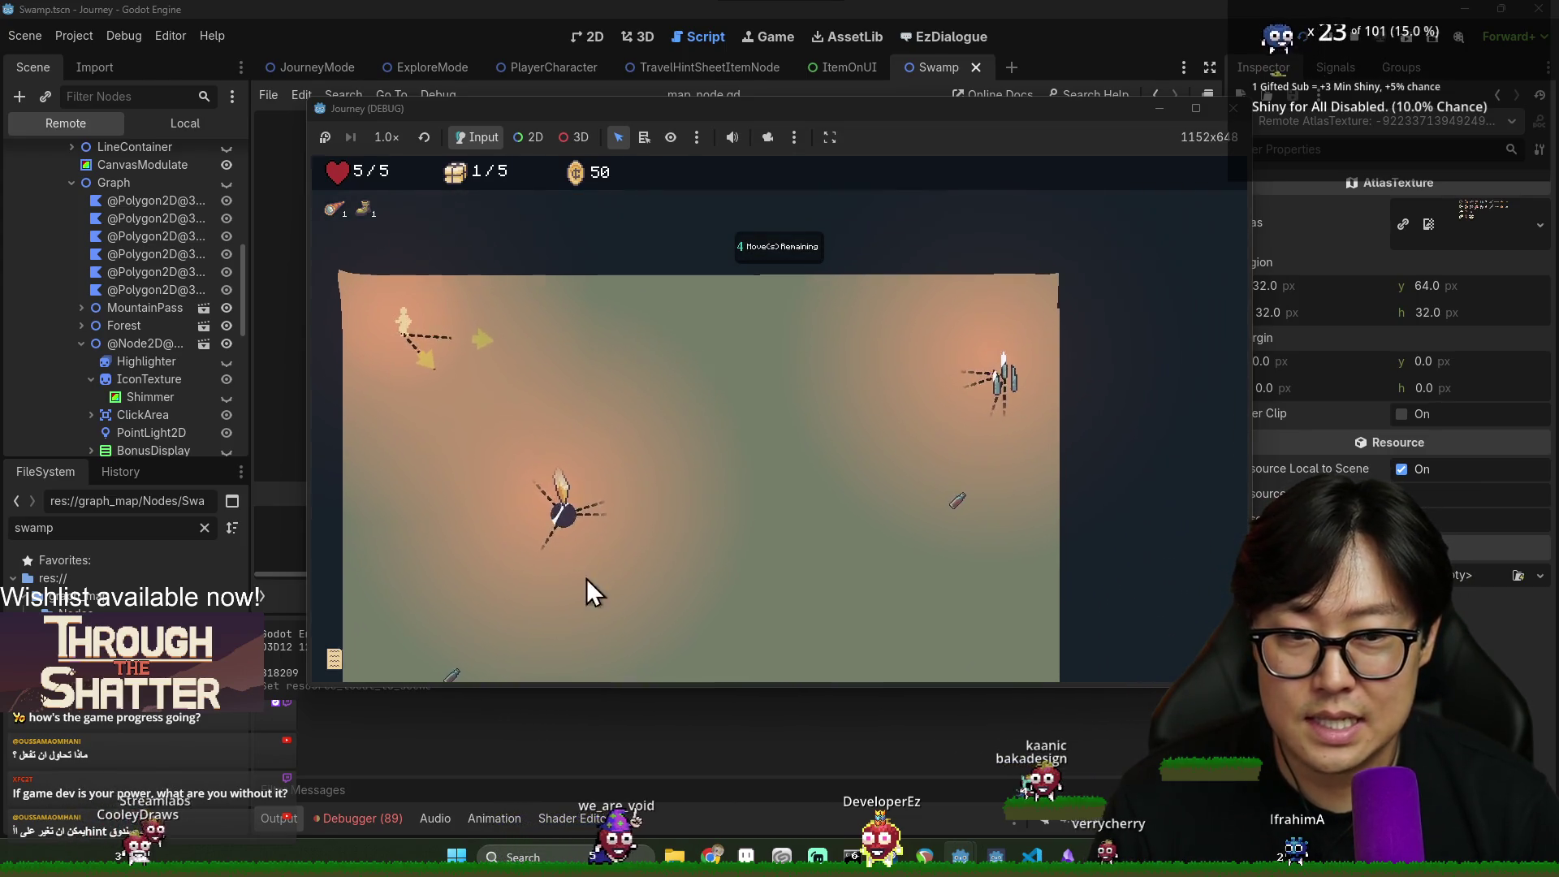
{"action": "left_click", "coordinate": [541, 534]}
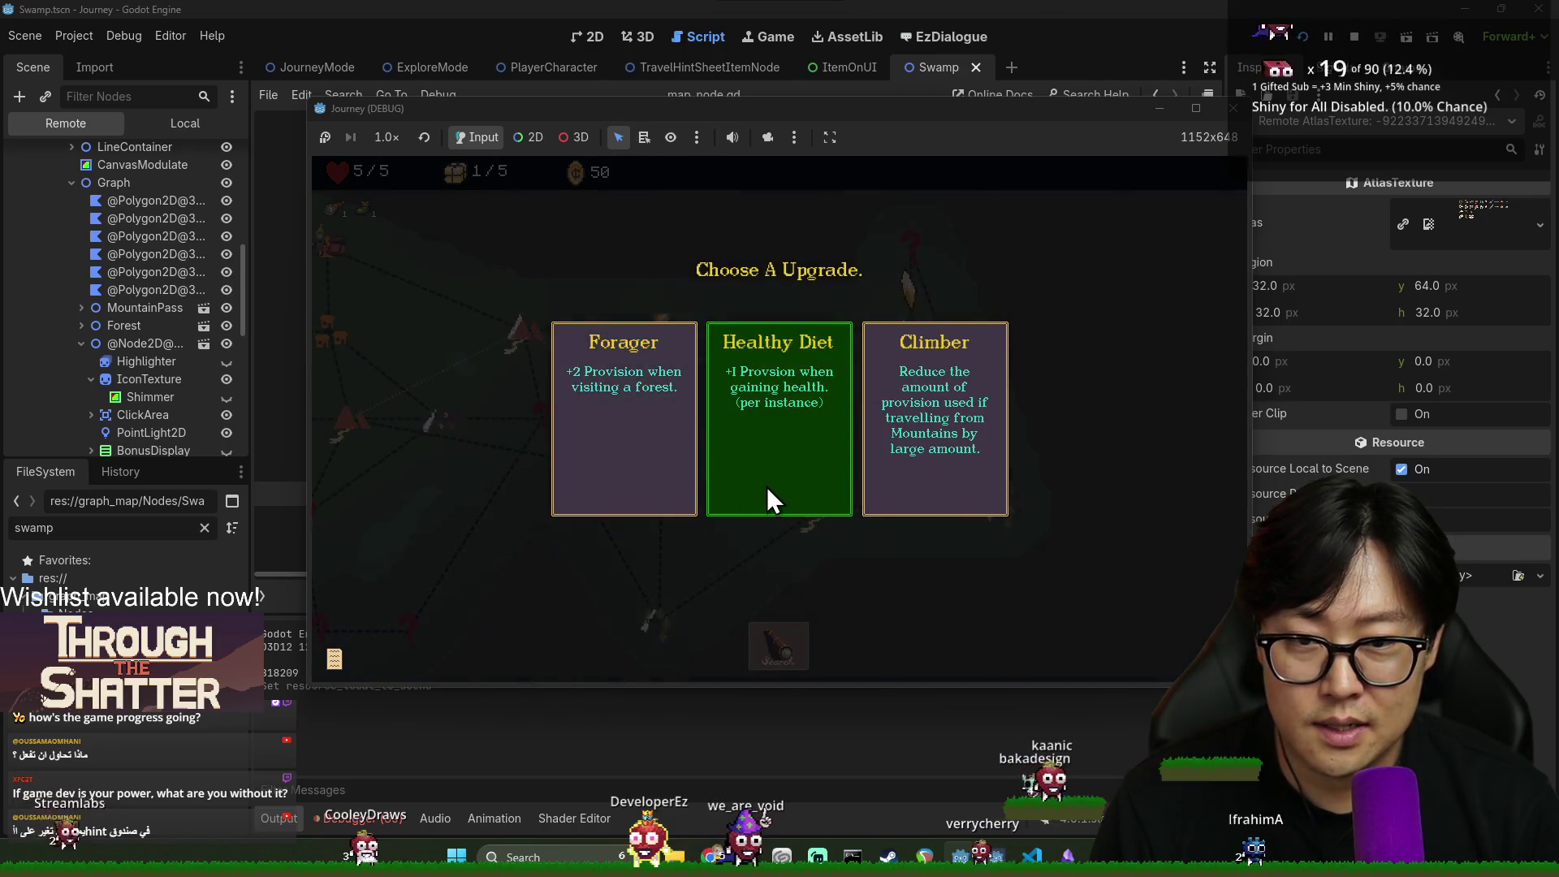
{"action": "left_click", "coordinate": [647, 414]}
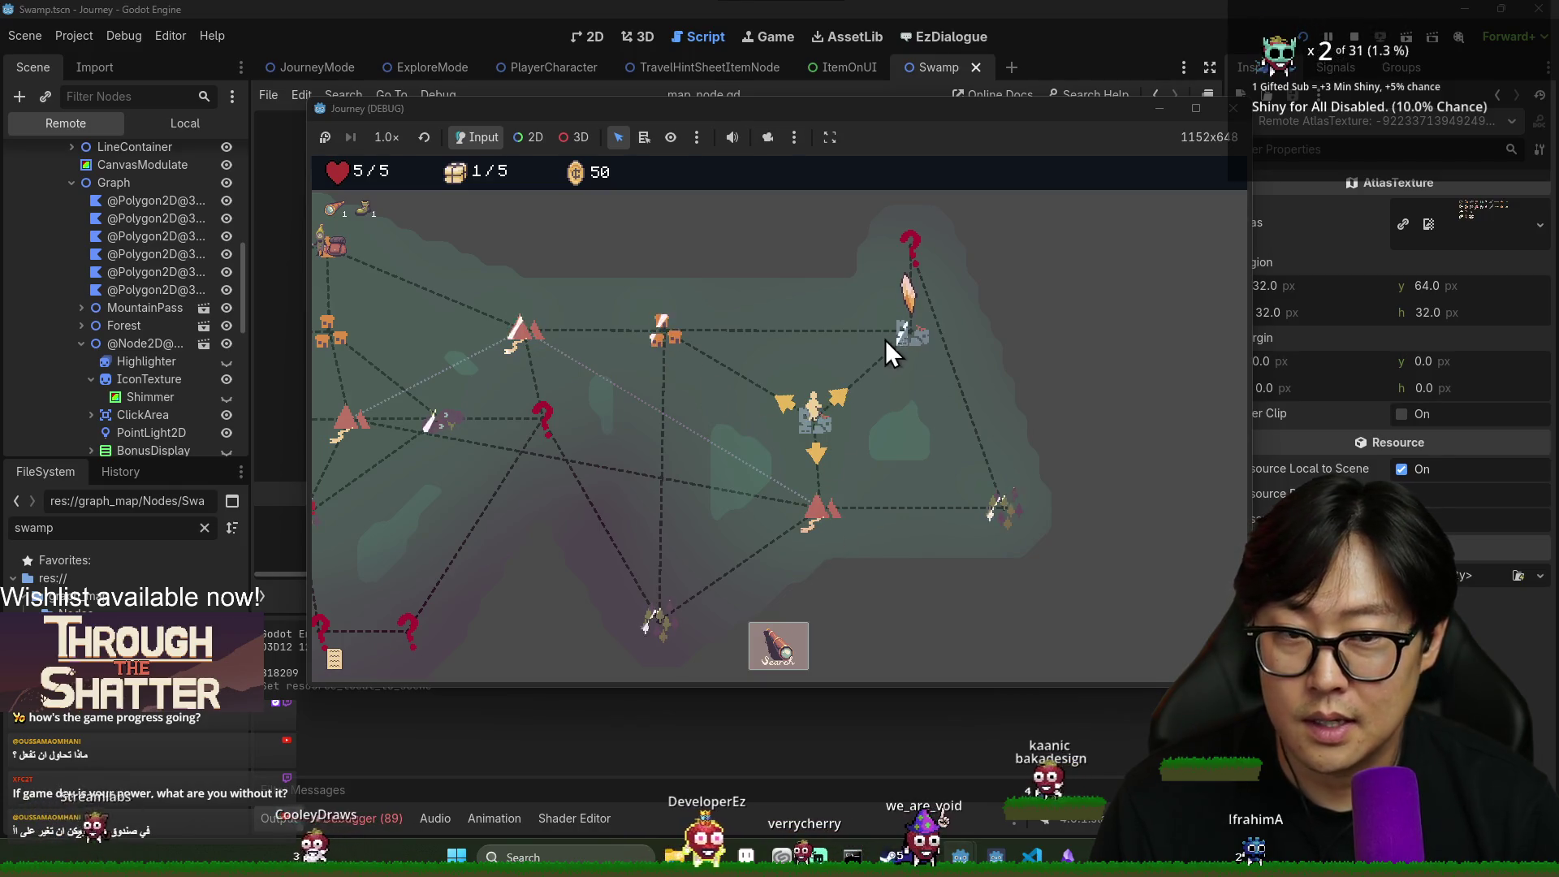
{"action": "left_click", "coordinate": [906, 333]}
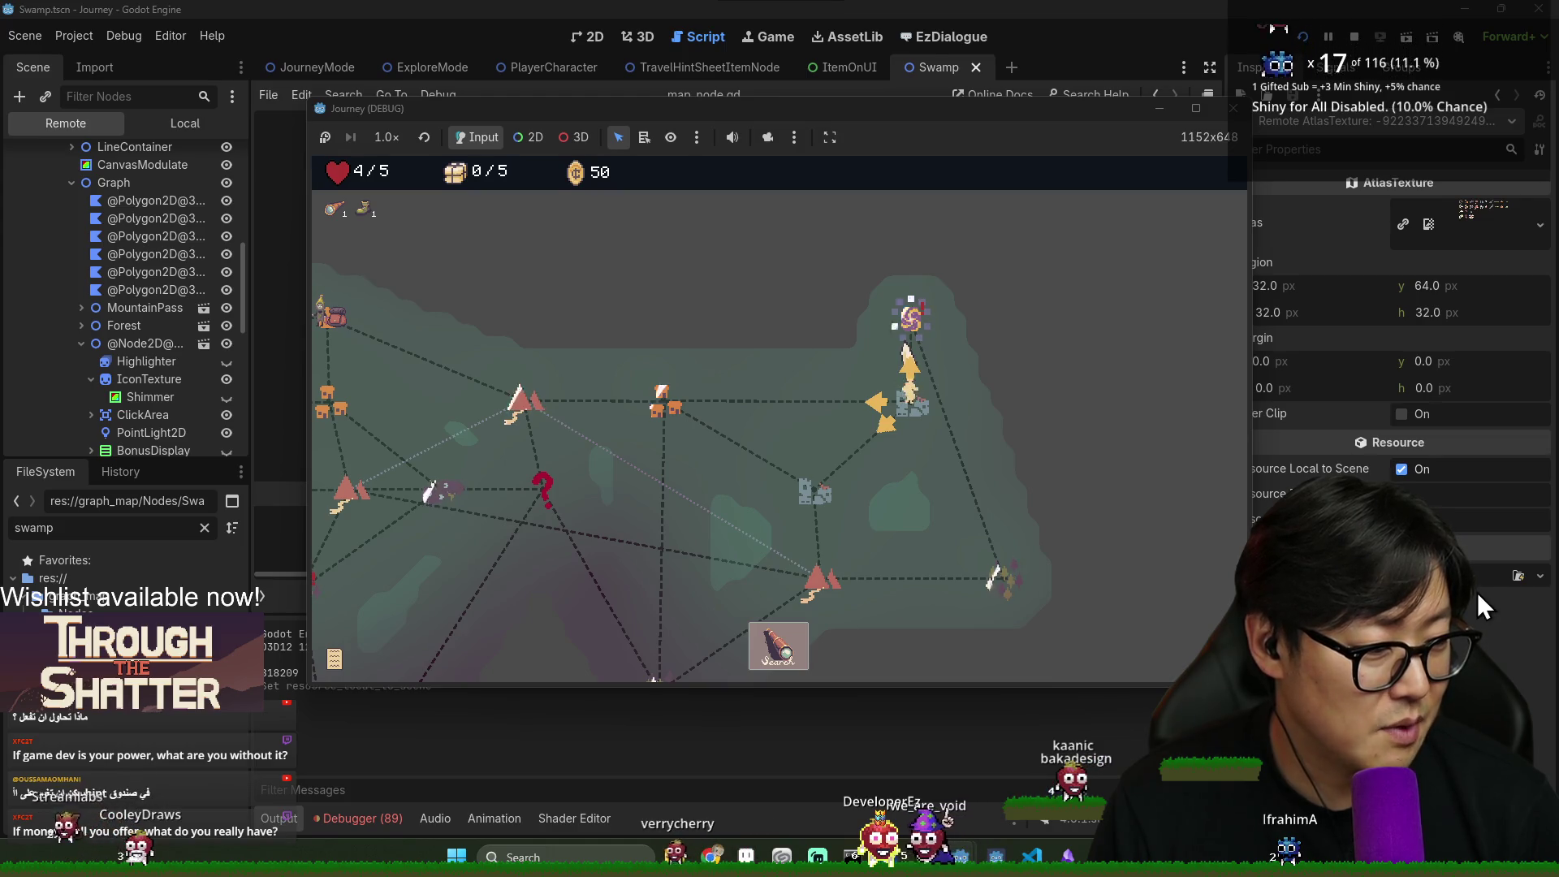
Travel to the portal node and pick an upgrade card
{"action": "left_click", "coordinate": [925, 370]}
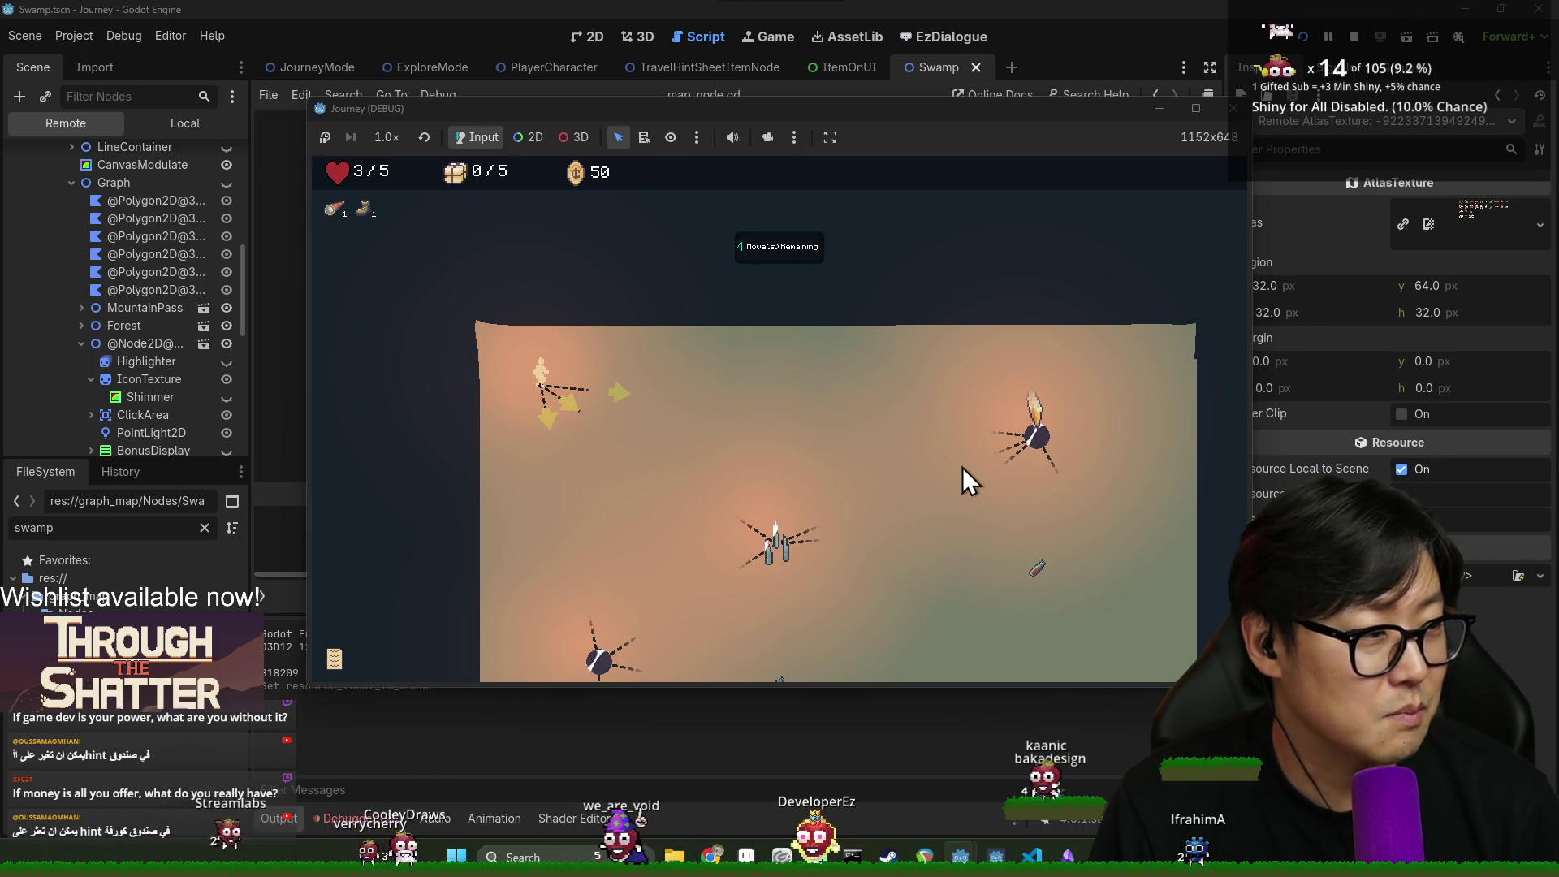
{"action": "scroll", "coordinate": [763, 484], "scroll_direction": "down", "scroll_amount": 2}
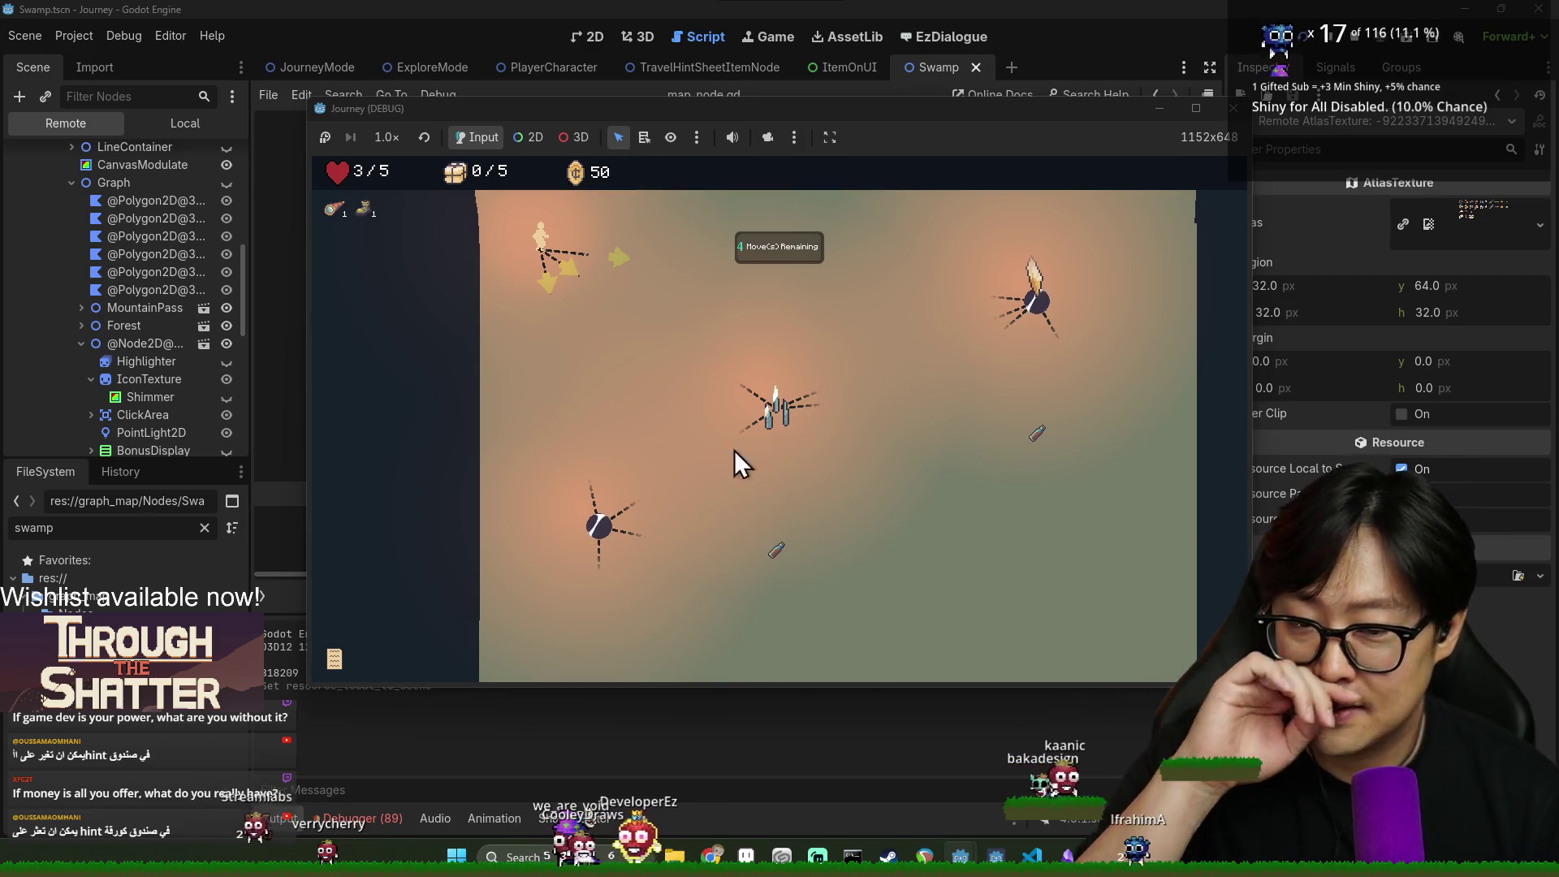
{"action": "scroll", "coordinate": [768, 422], "scroll_direction": "down", "scroll_amount": 3}
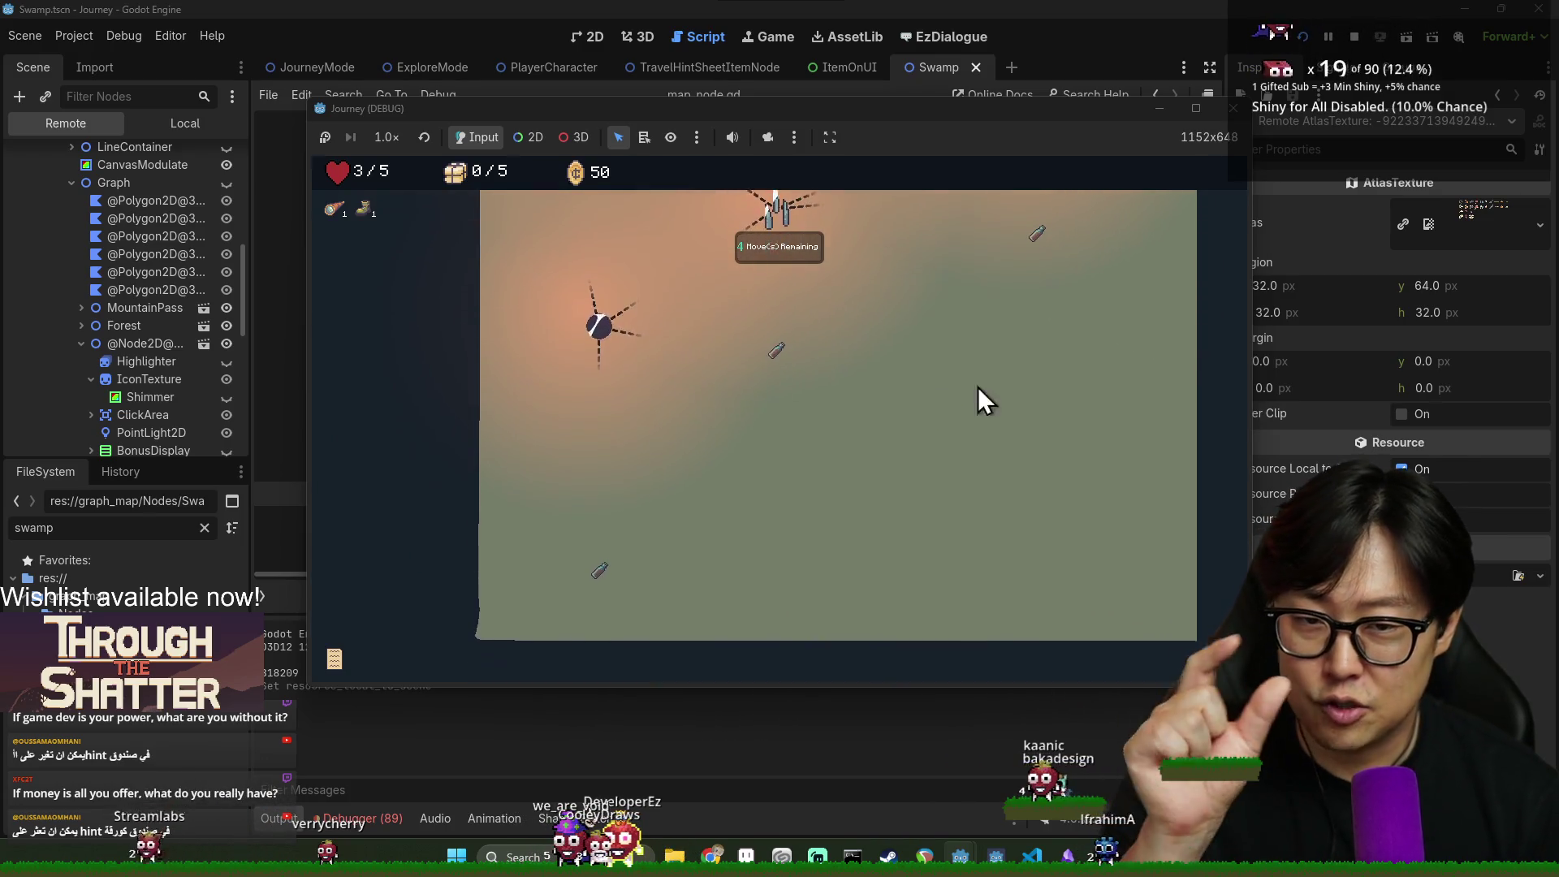
{"action": "scroll", "coordinate": [934, 426], "scroll_direction": "up", "scroll_amount": 2}
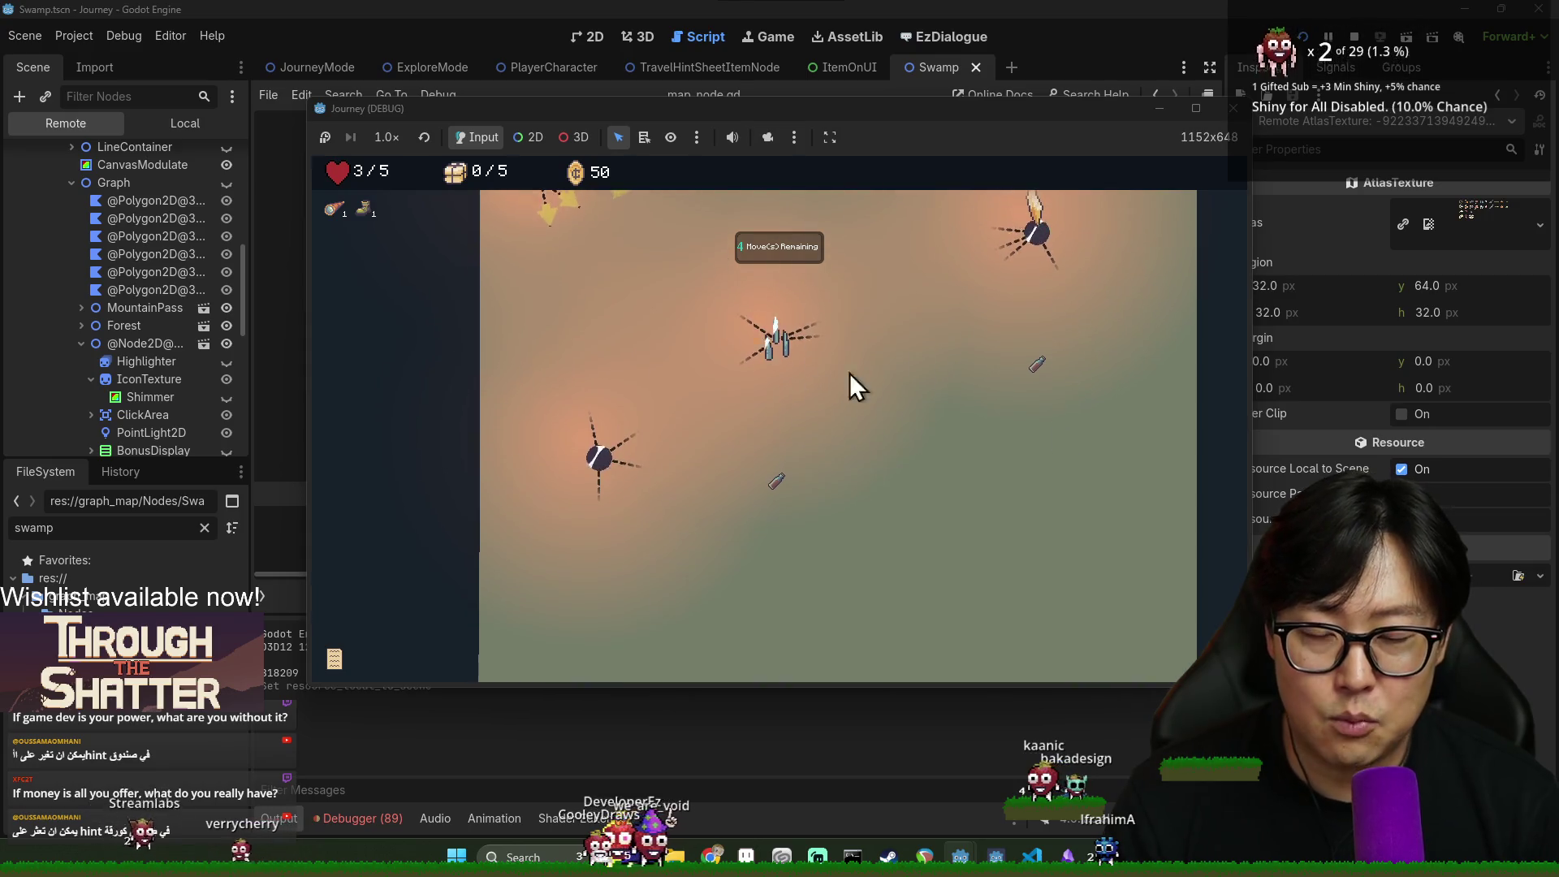
{"action": "scroll", "coordinate": [1027, 256], "scroll_direction": "up", "scroll_amount": 2}
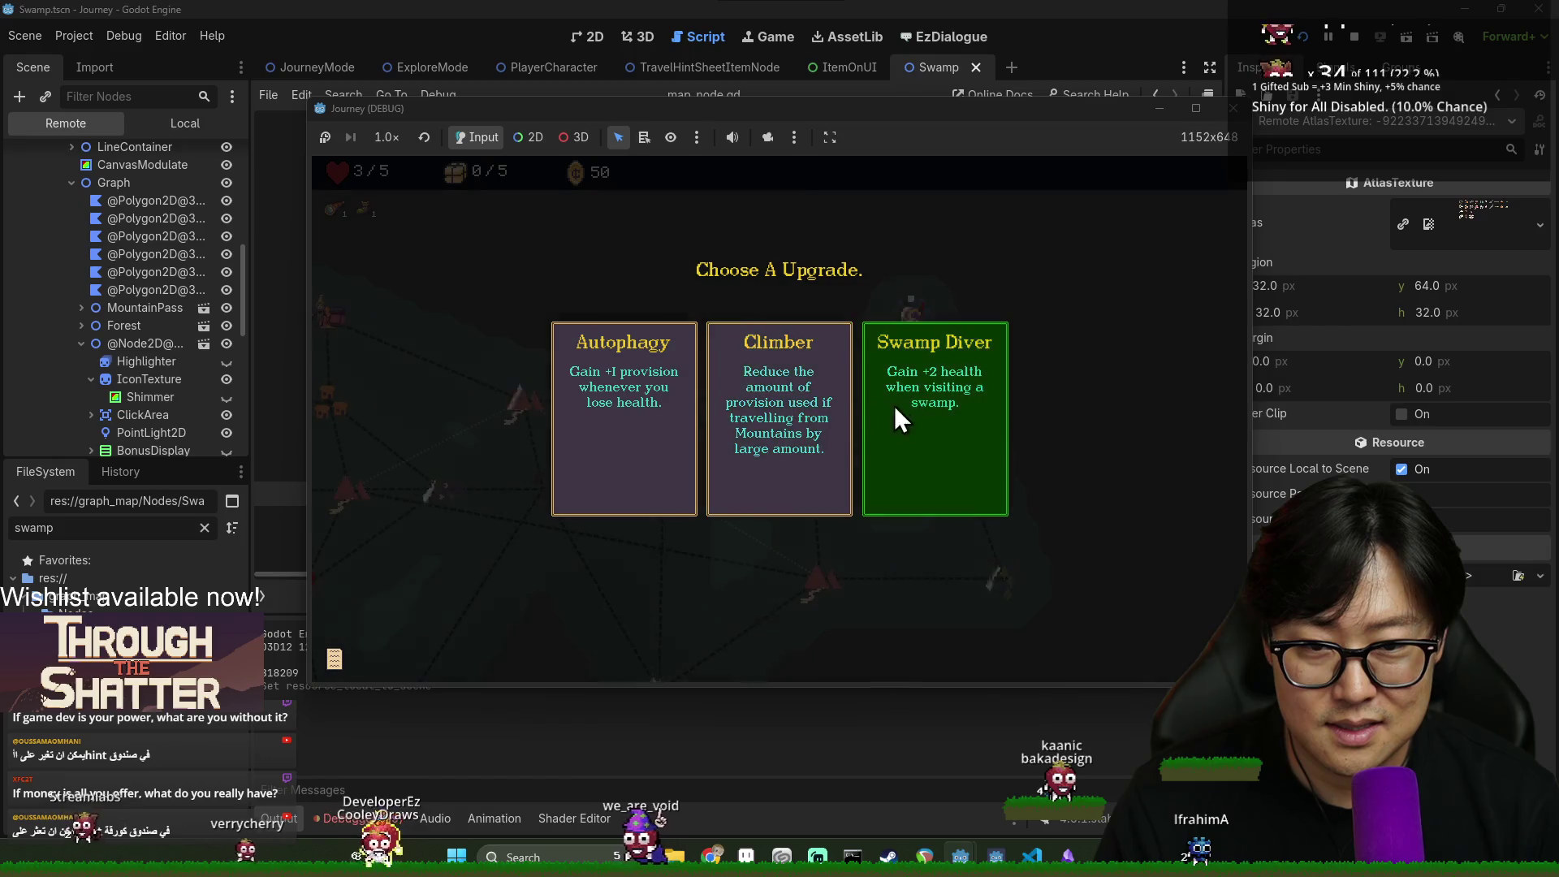
{"action": "left_click", "coordinate": [650, 411]}
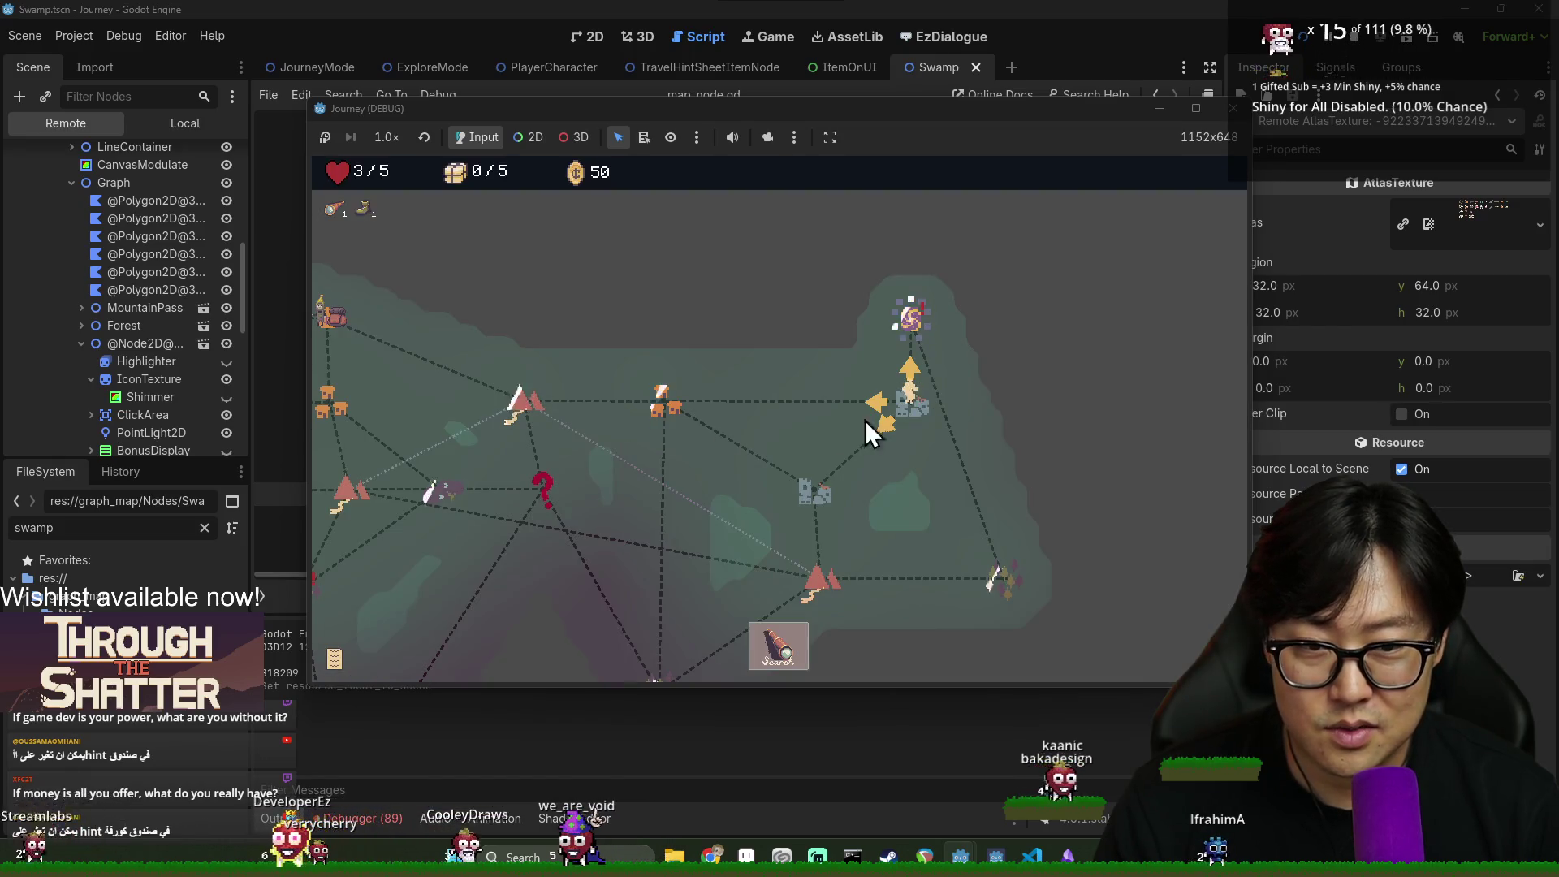
Travel to the town node and use the telescope item
{"action": "scroll", "coordinate": [899, 426], "scroll_direction": "down", "scroll_amount": 3}
{"action": "scroll", "coordinate": [900, 426], "scroll_direction": "up", "scroll_amount": 3}
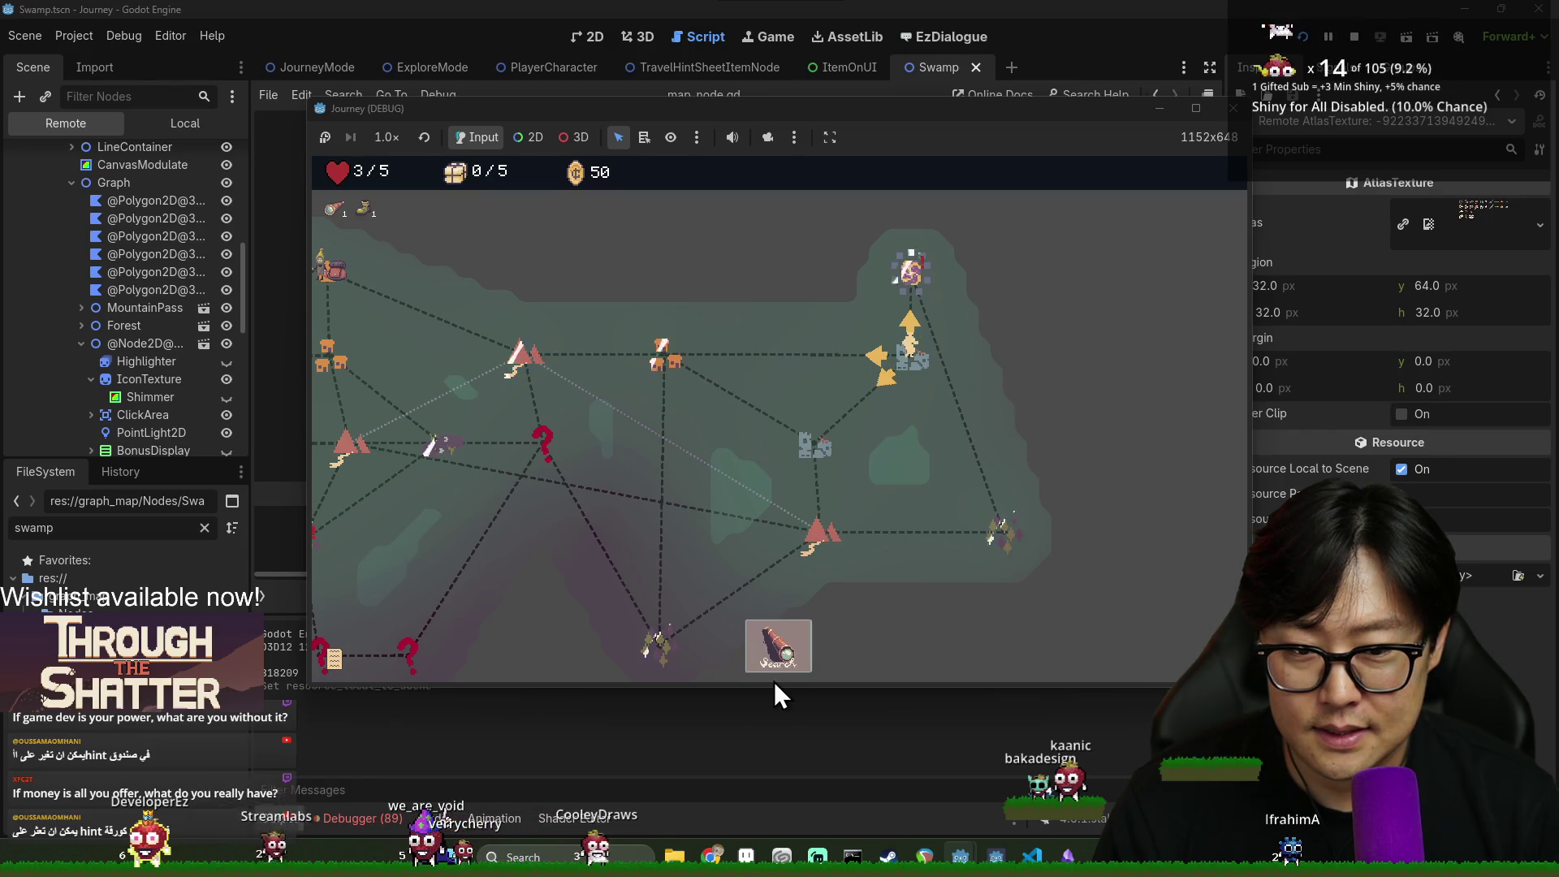
{"action": "left_click", "coordinate": [664, 352]}
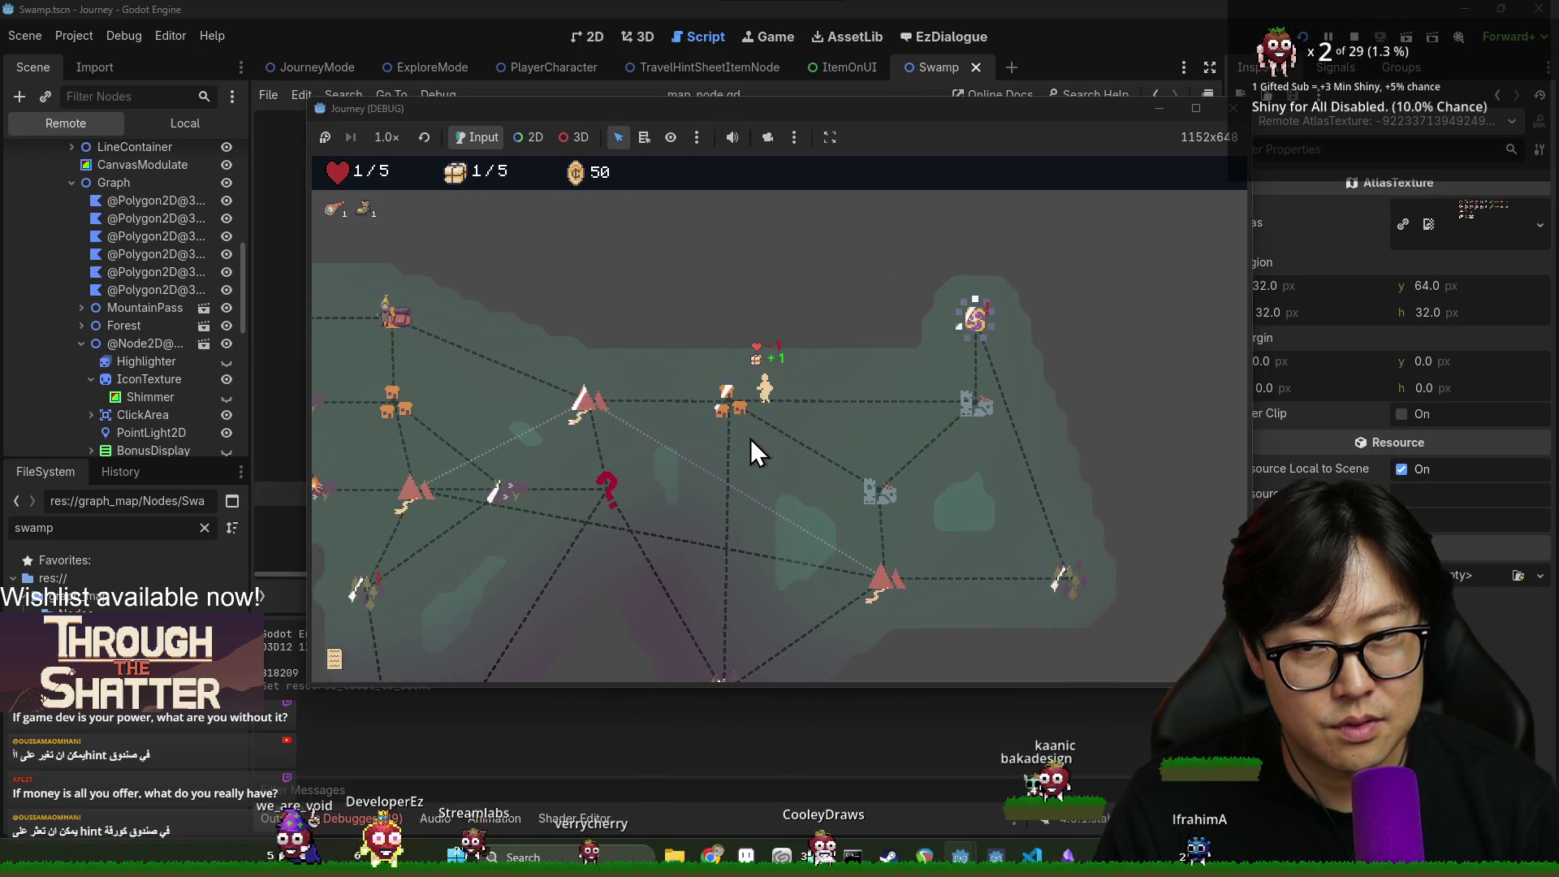
{"action": "left_click", "coordinate": [772, 658]}
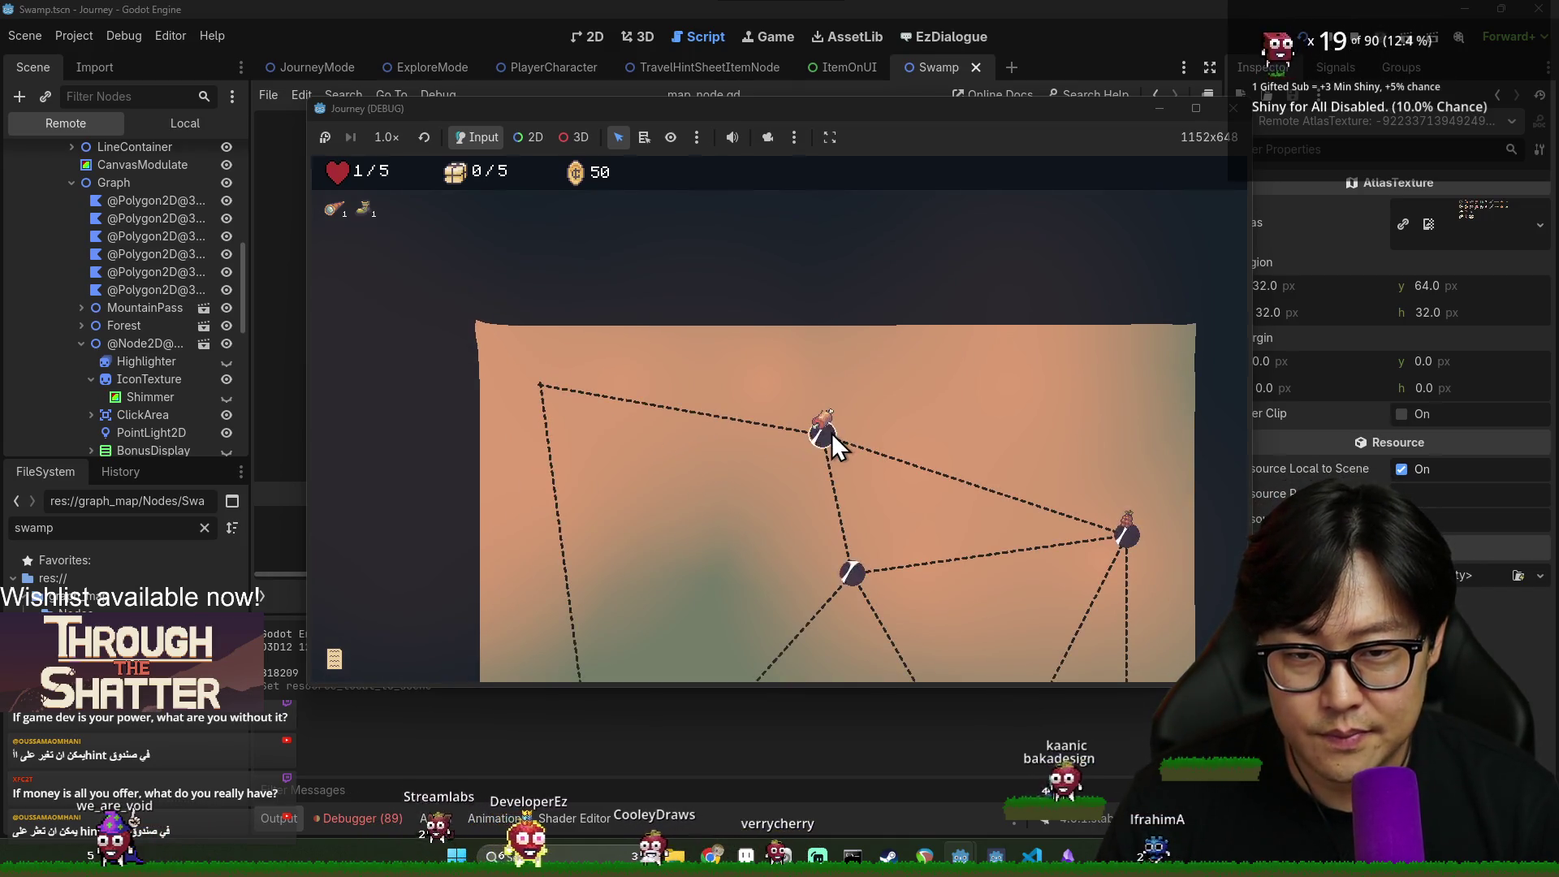
Walk right, down through the grape nodes, then left until the debugger breaks
{"action": "mouse_move", "coordinate": [825, 434]}
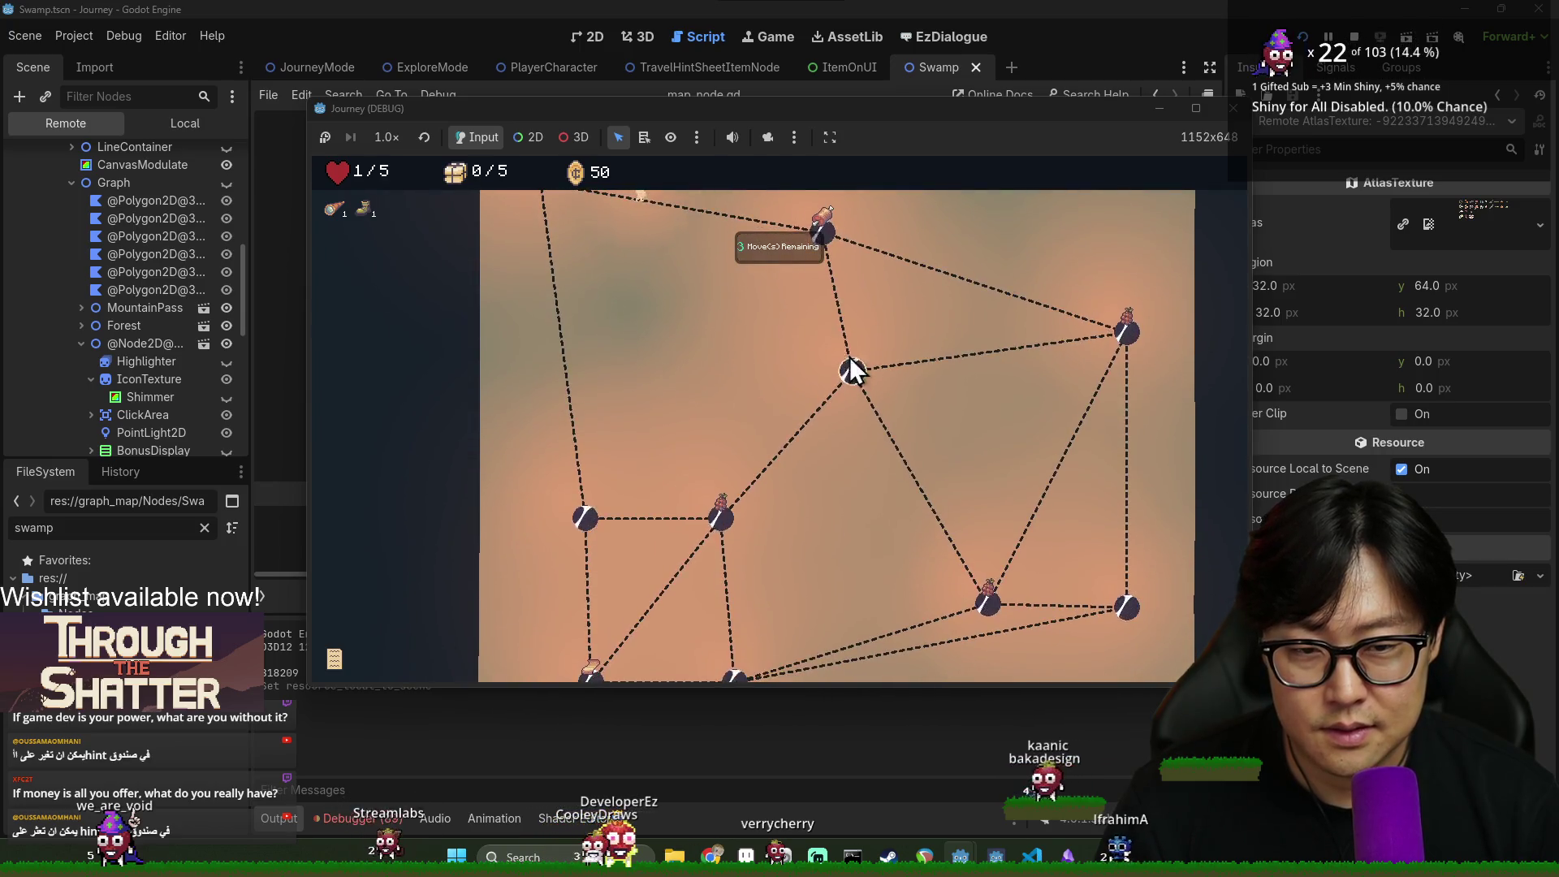
{"action": "scroll", "coordinate": [869, 413], "scroll_direction": "down", "scroll_amount": 3}
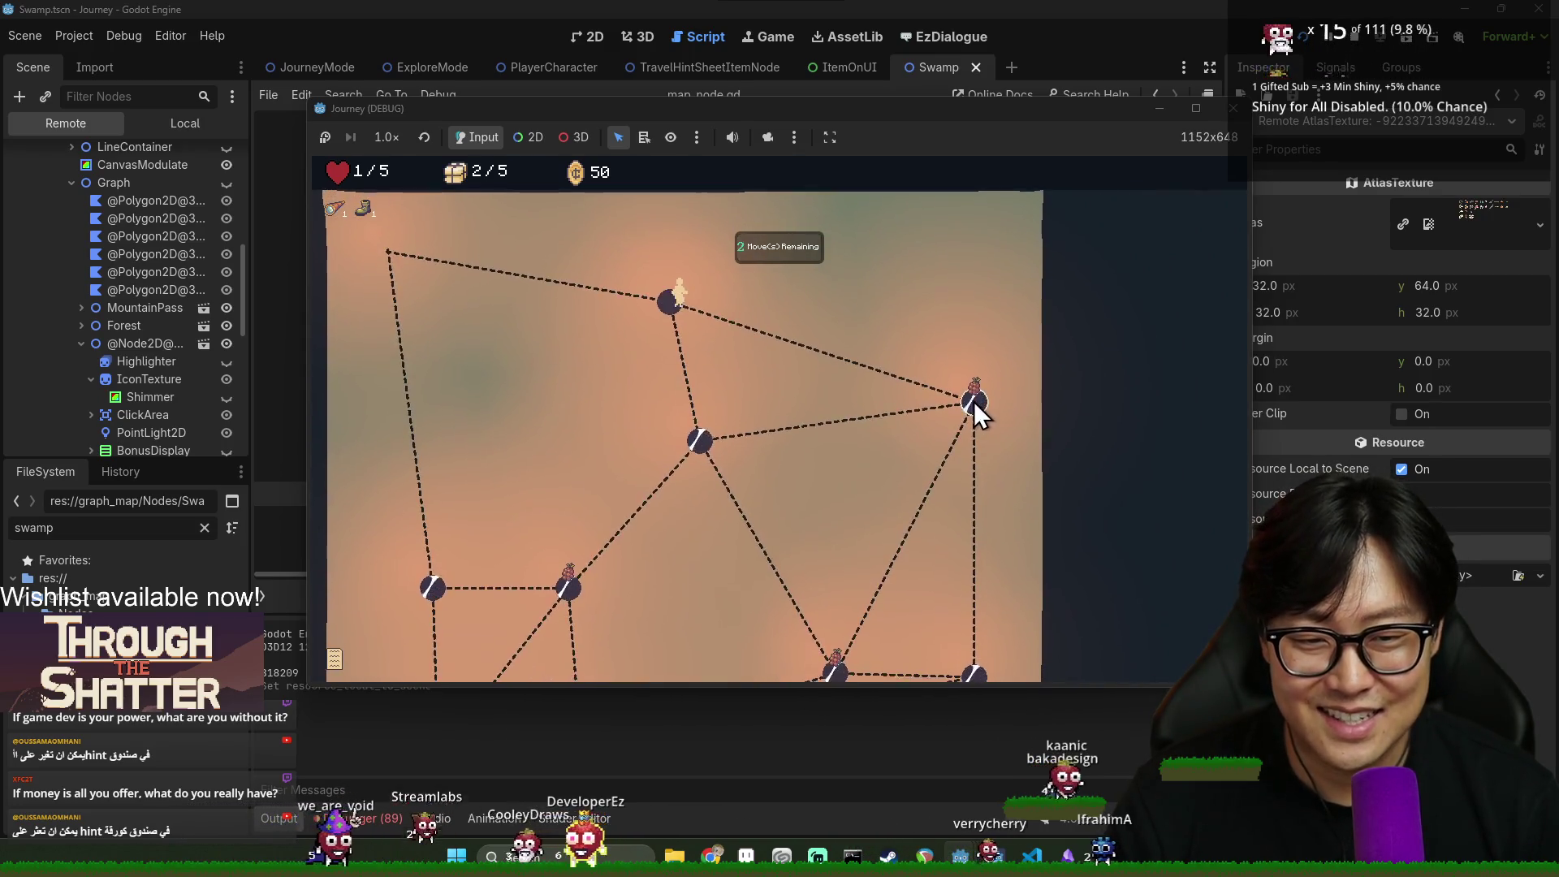
{"action": "left_click", "coordinate": [973, 402]}
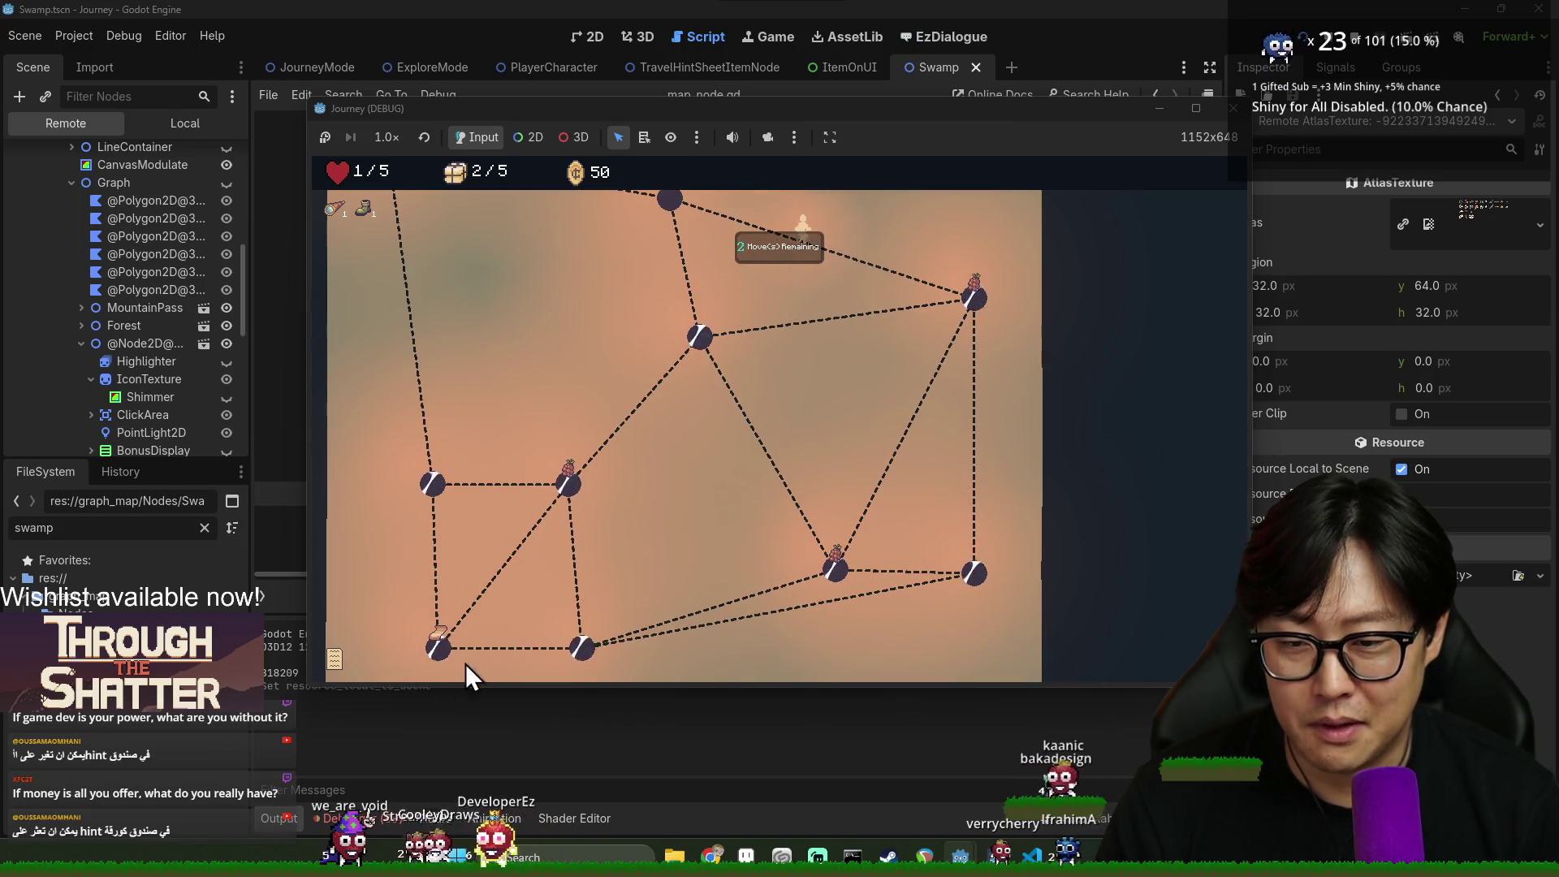
{"action": "left_click", "coordinate": [836, 568]}
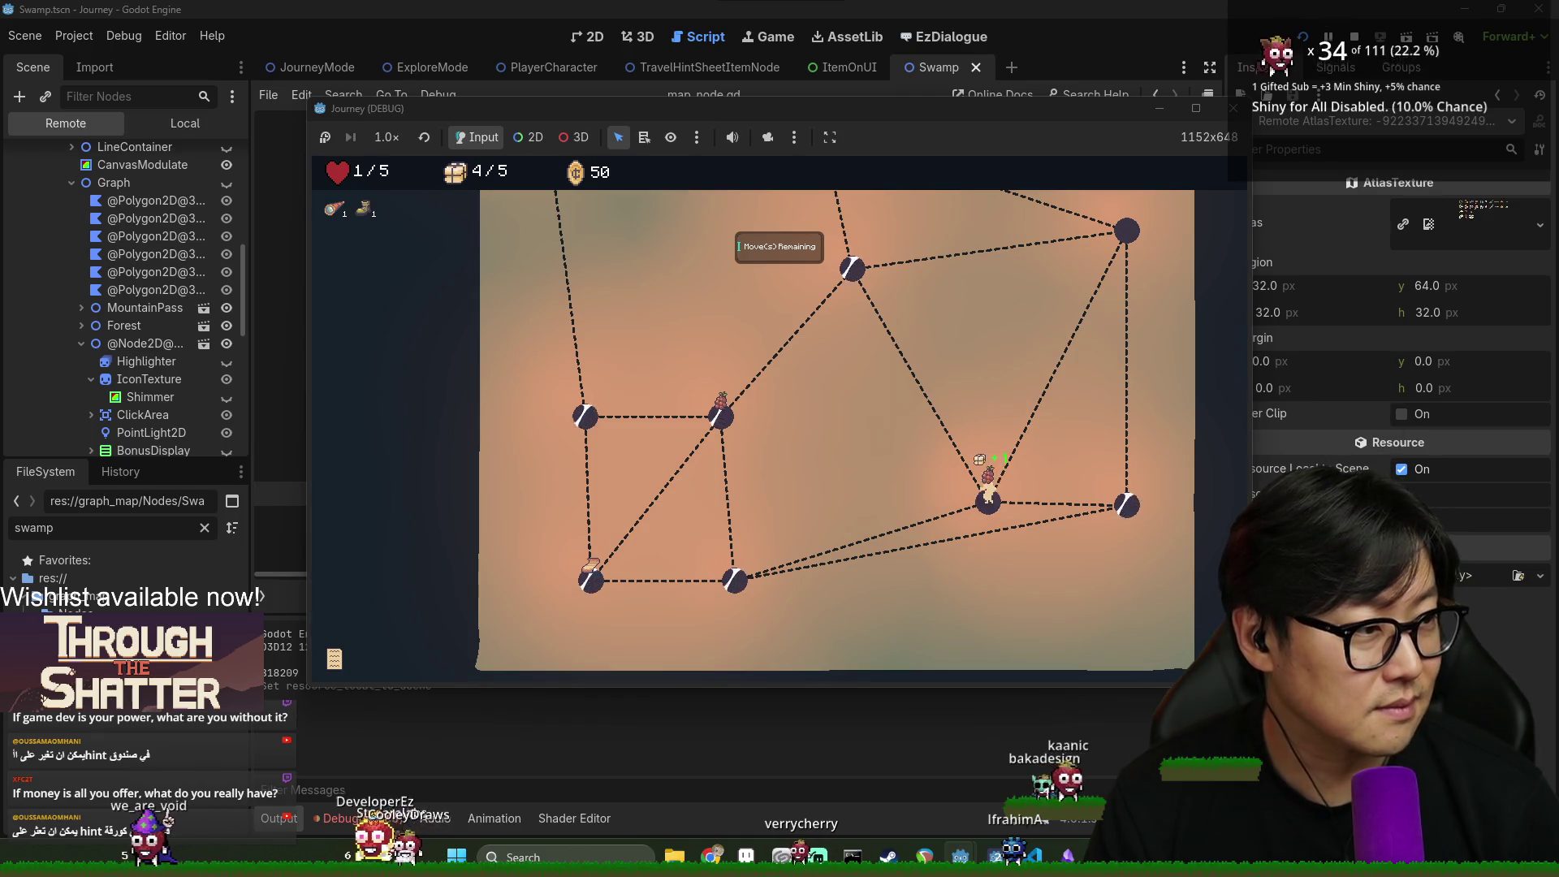
{"action": "left_click", "coordinate": [739, 578]}
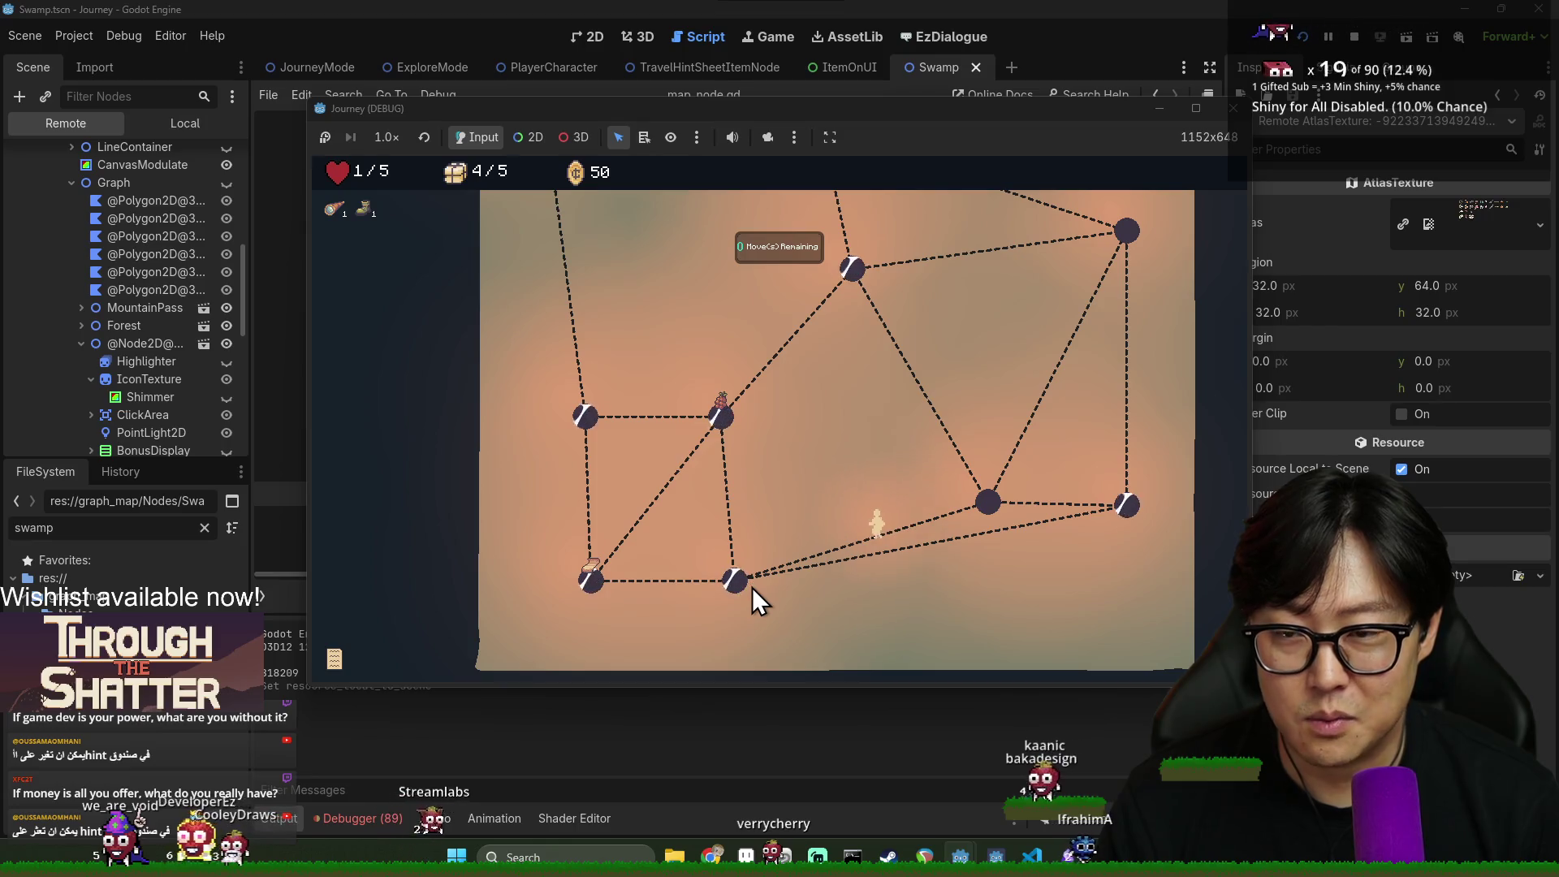
{"action": "left_click", "coordinate": [590, 580]}
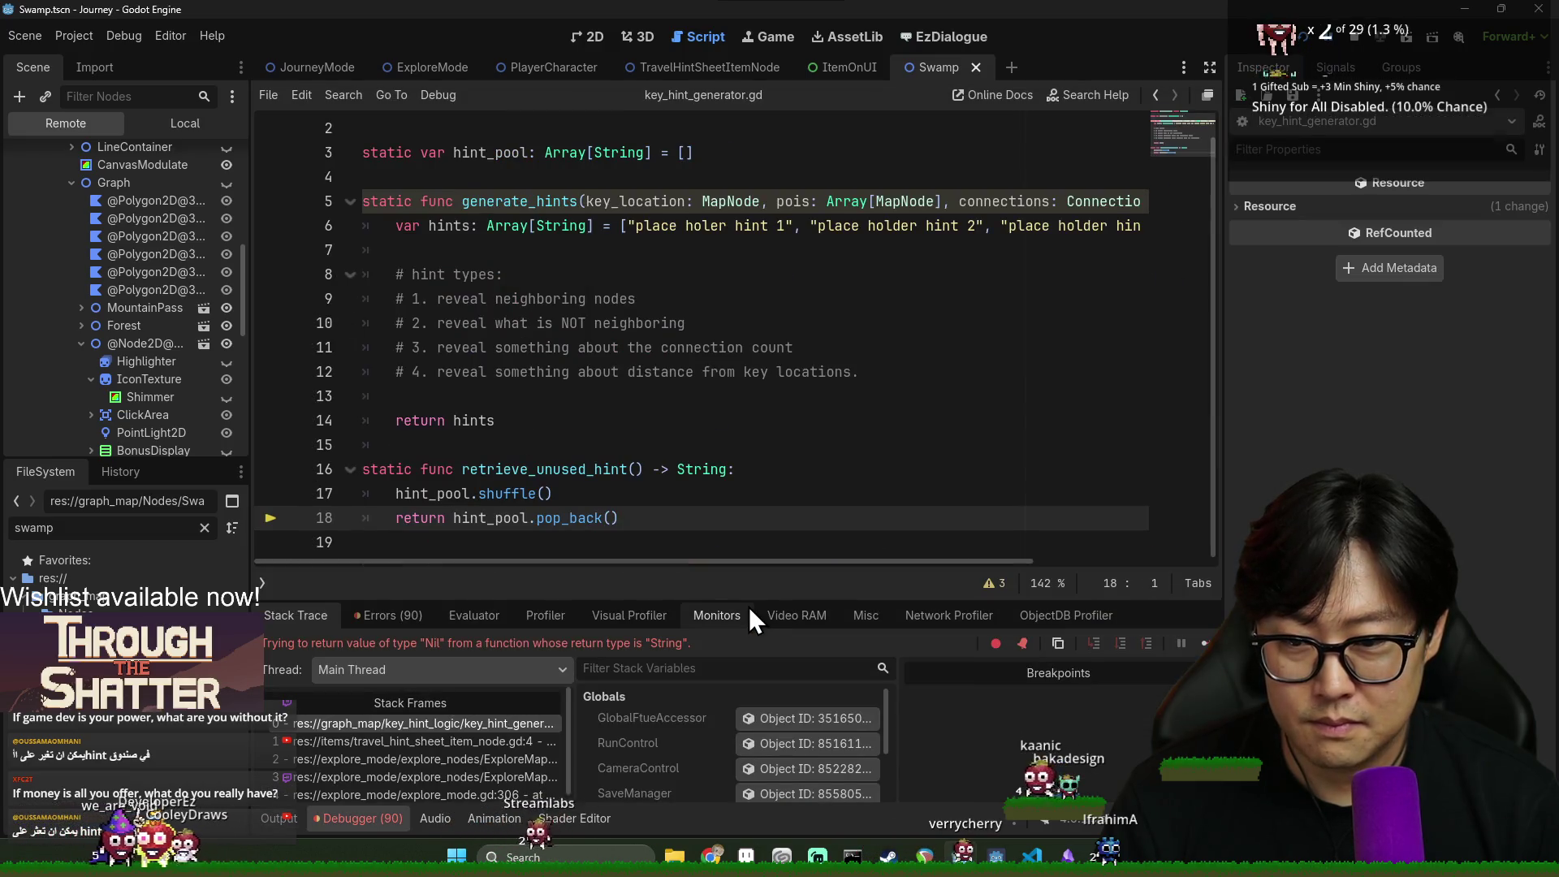
Add 'hint_pool = hints' before 'return hints' in generate_hints, then resume the game with F5
{"action": "mouse_move", "coordinate": [479, 508]}
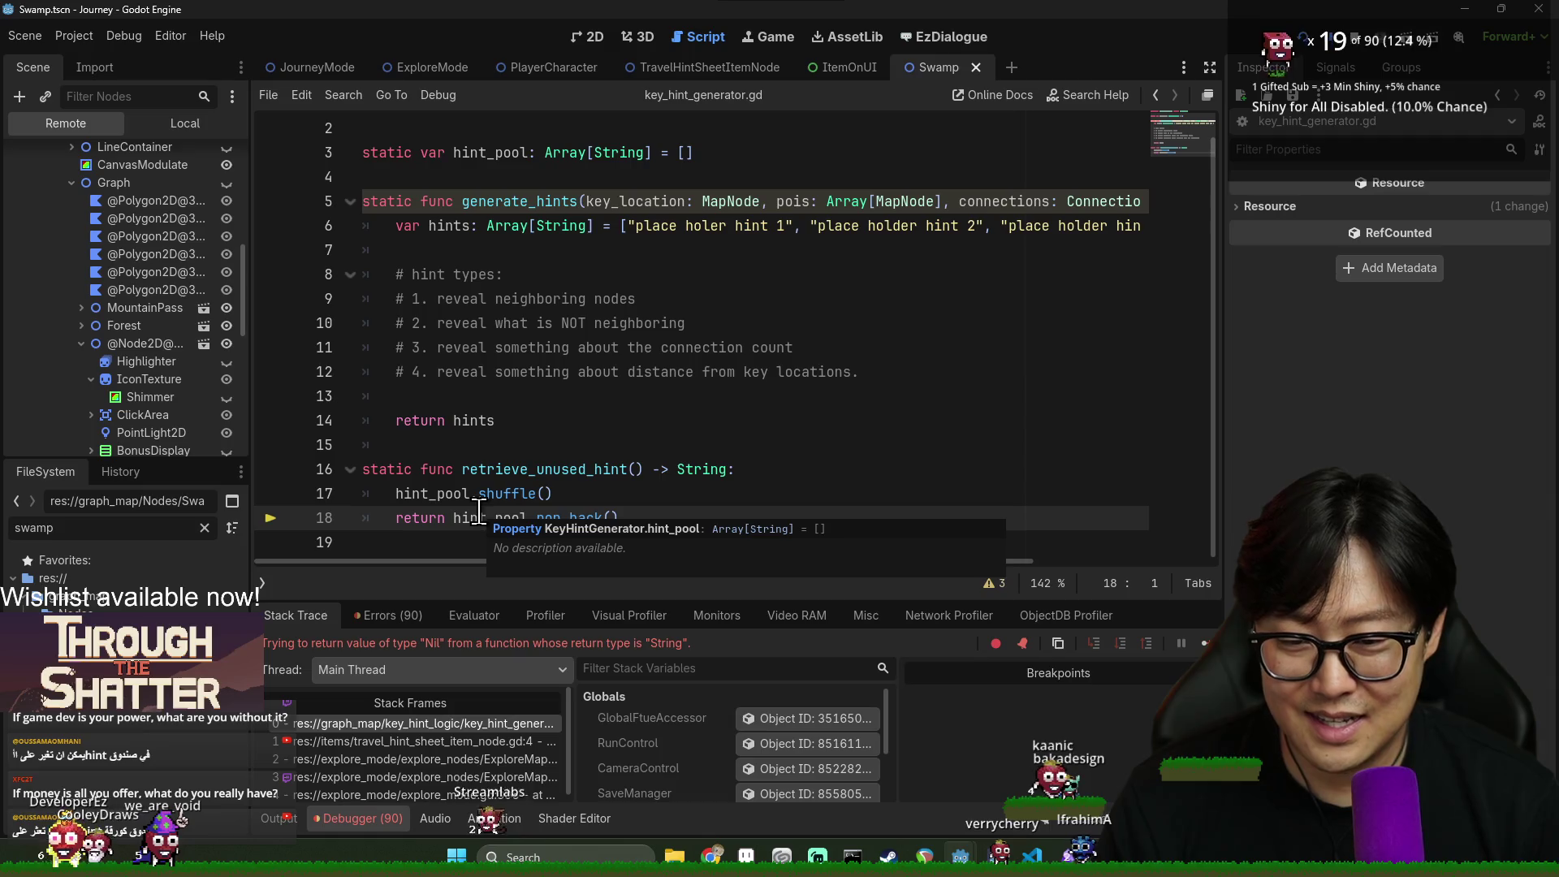
{"action": "double_click", "coordinate": [422, 493]}
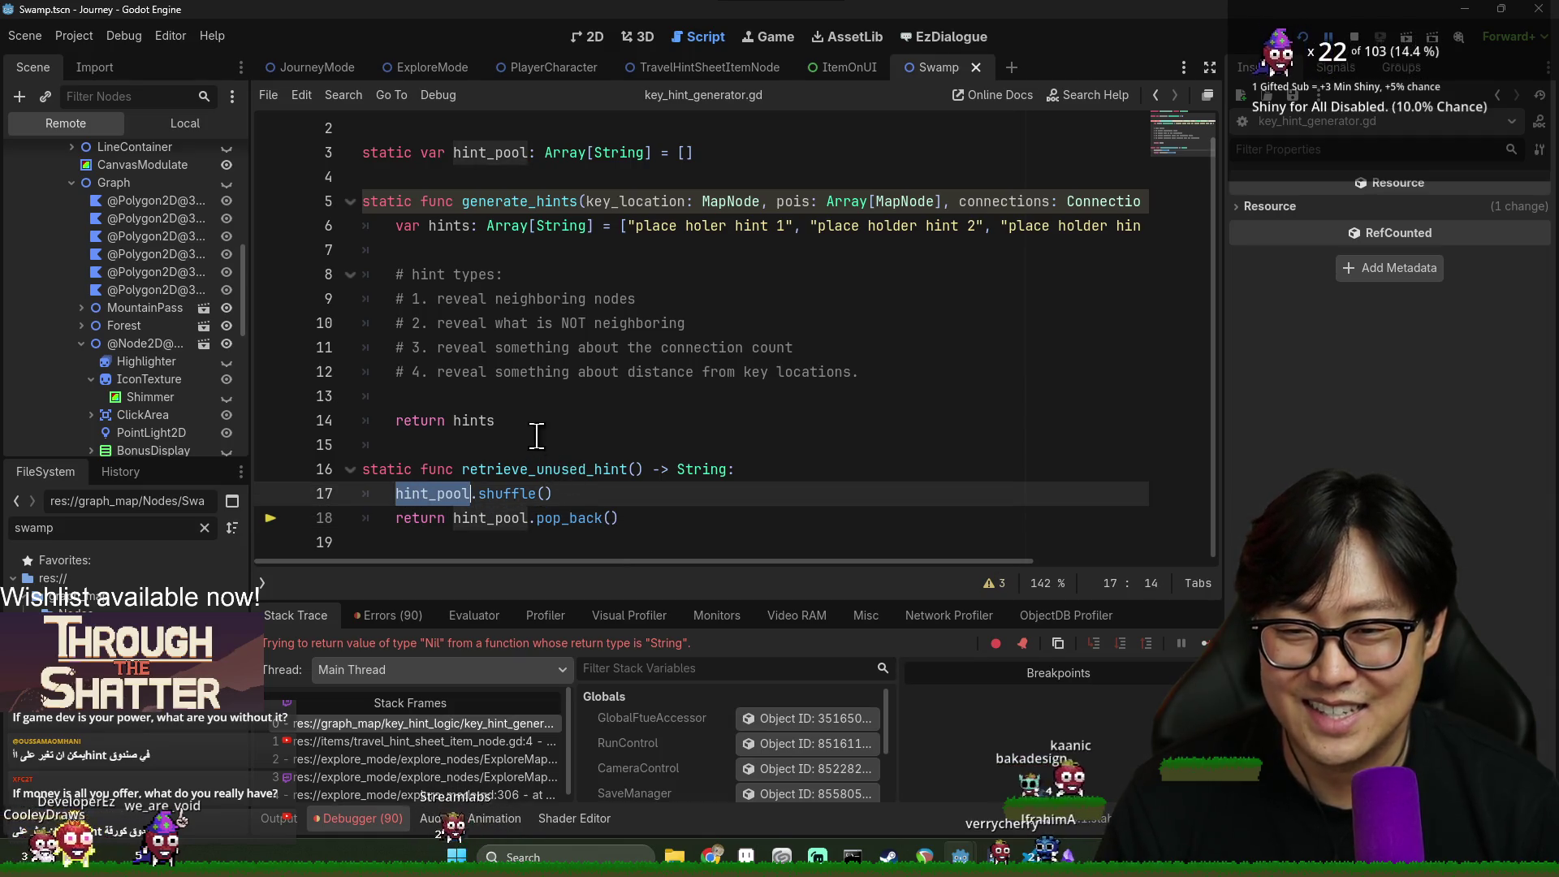
{"action": "left_click", "coordinate": [452, 218]}
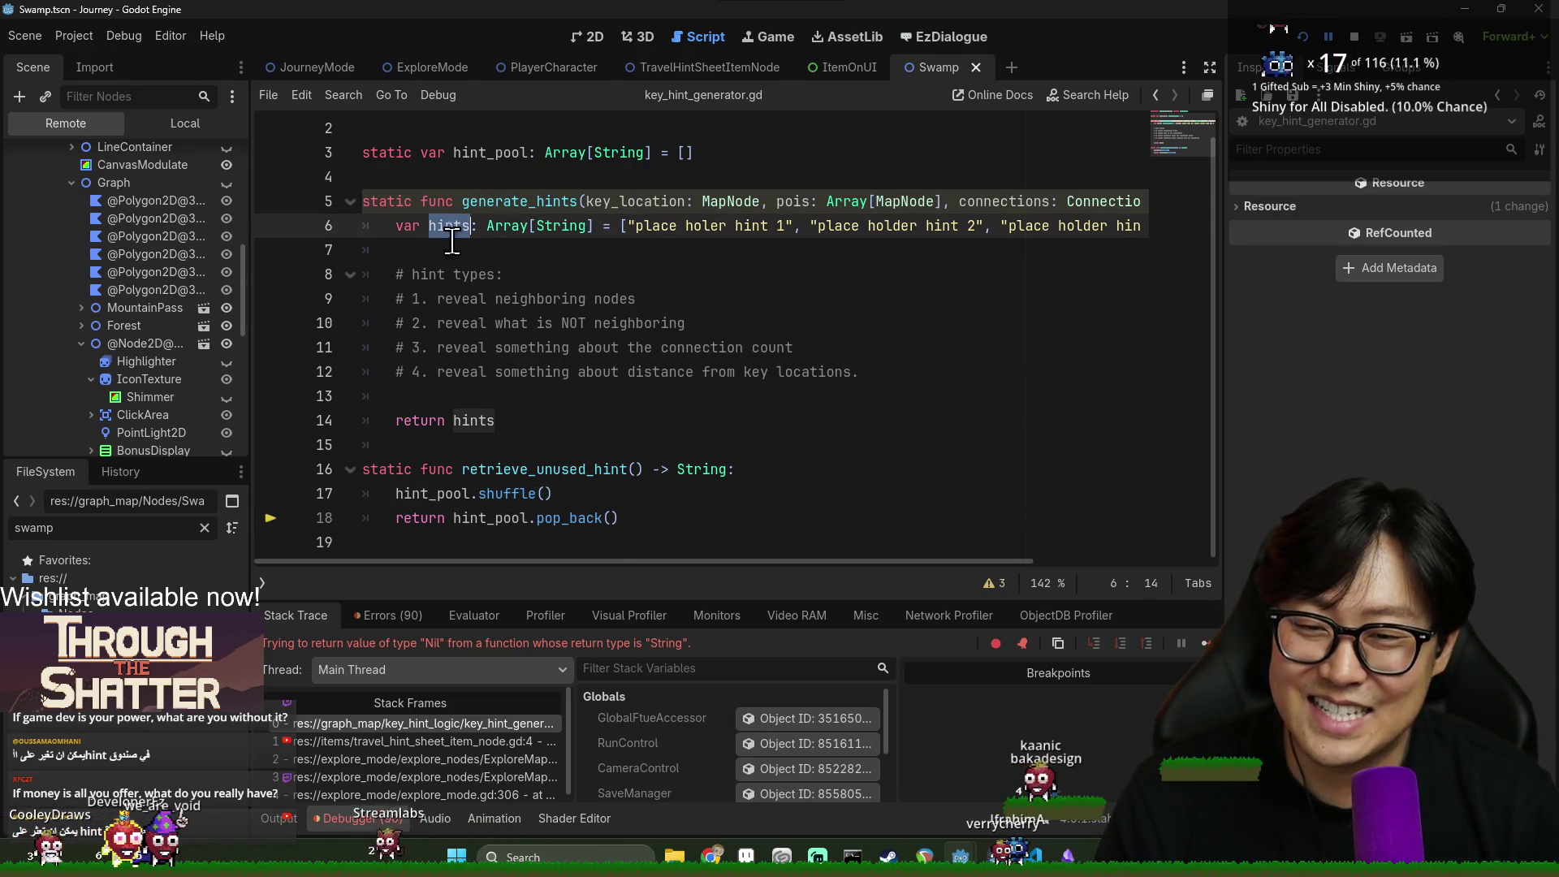
{"action": "left_click", "coordinate": [439, 398]}
{"action": "type", "text": "hint"}
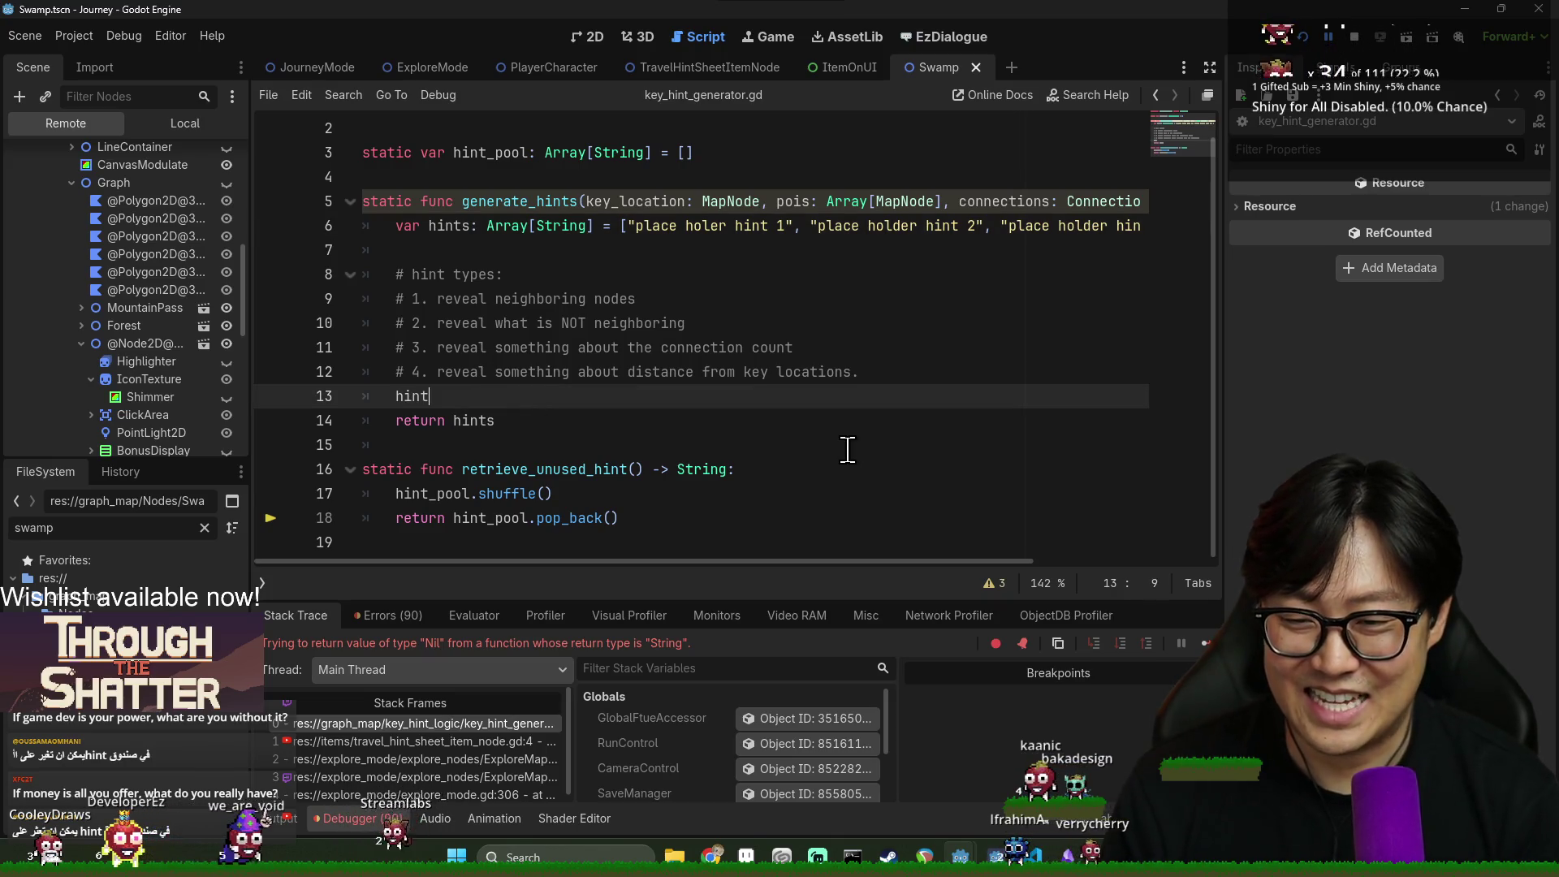
{"action": "type", "text": "_pool = hints"}
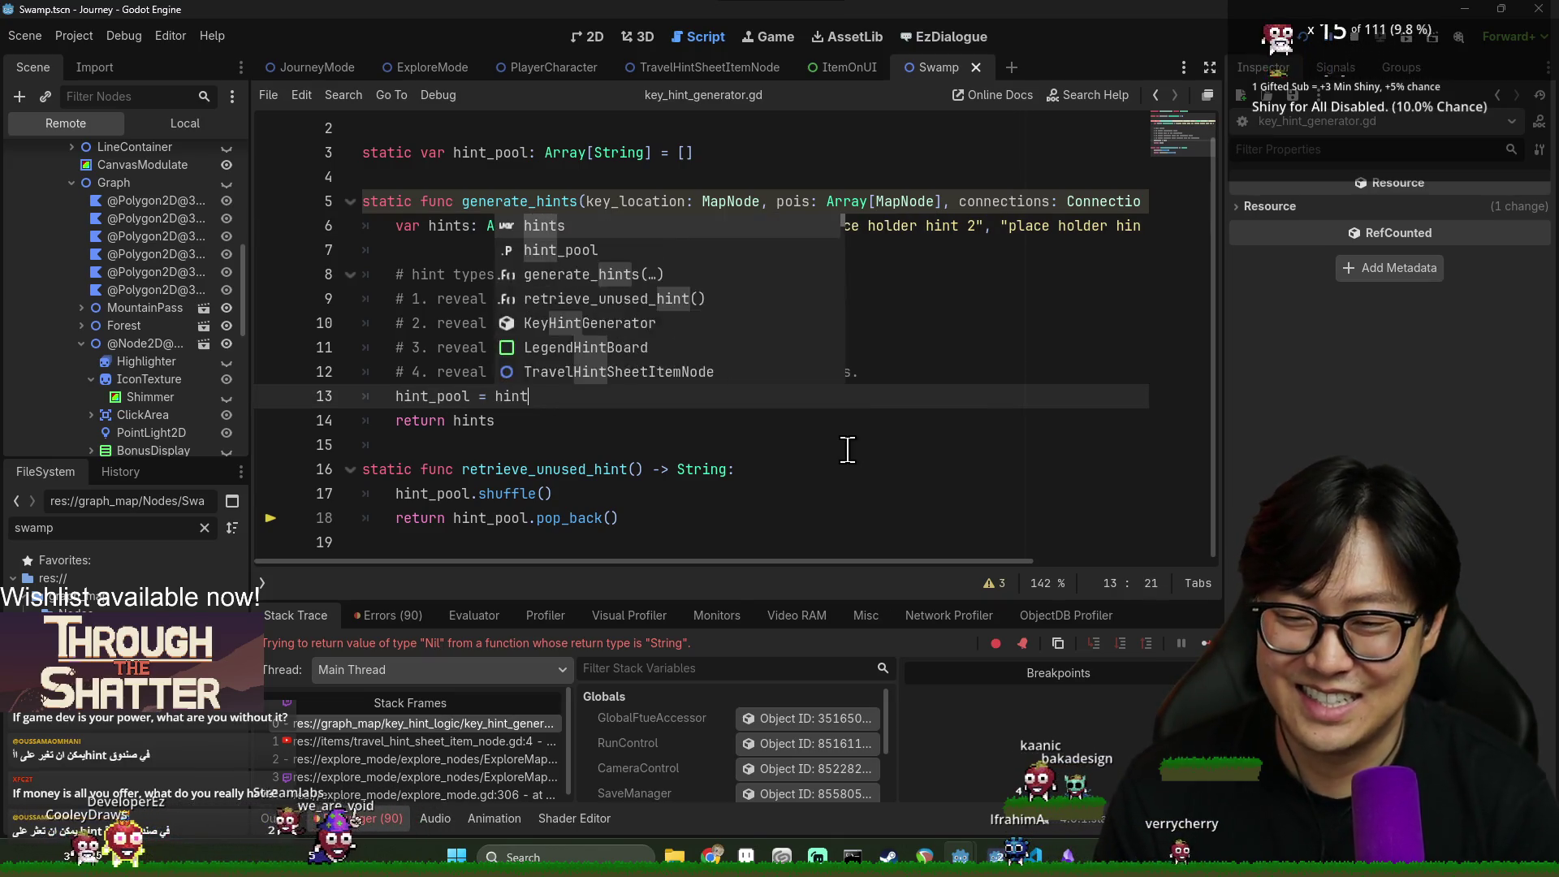
{"action": "left_click", "coordinate": [968, 491]}
{"action": "key", "text": "F5"}
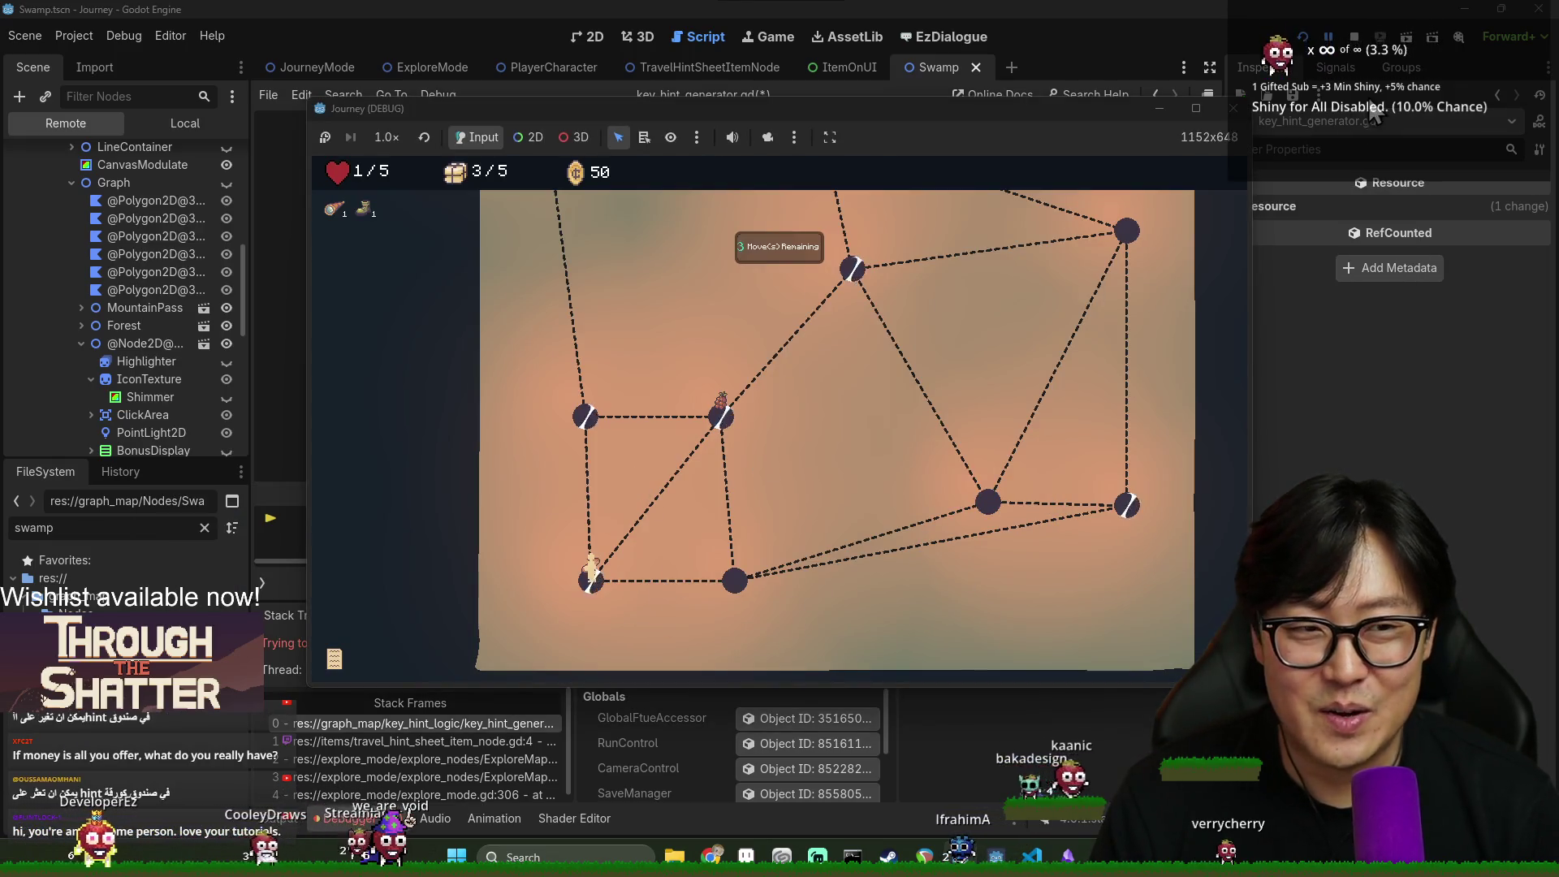
Walk the player up to the next node, then stop the debug game
{"action": "key", "text": "F8"}
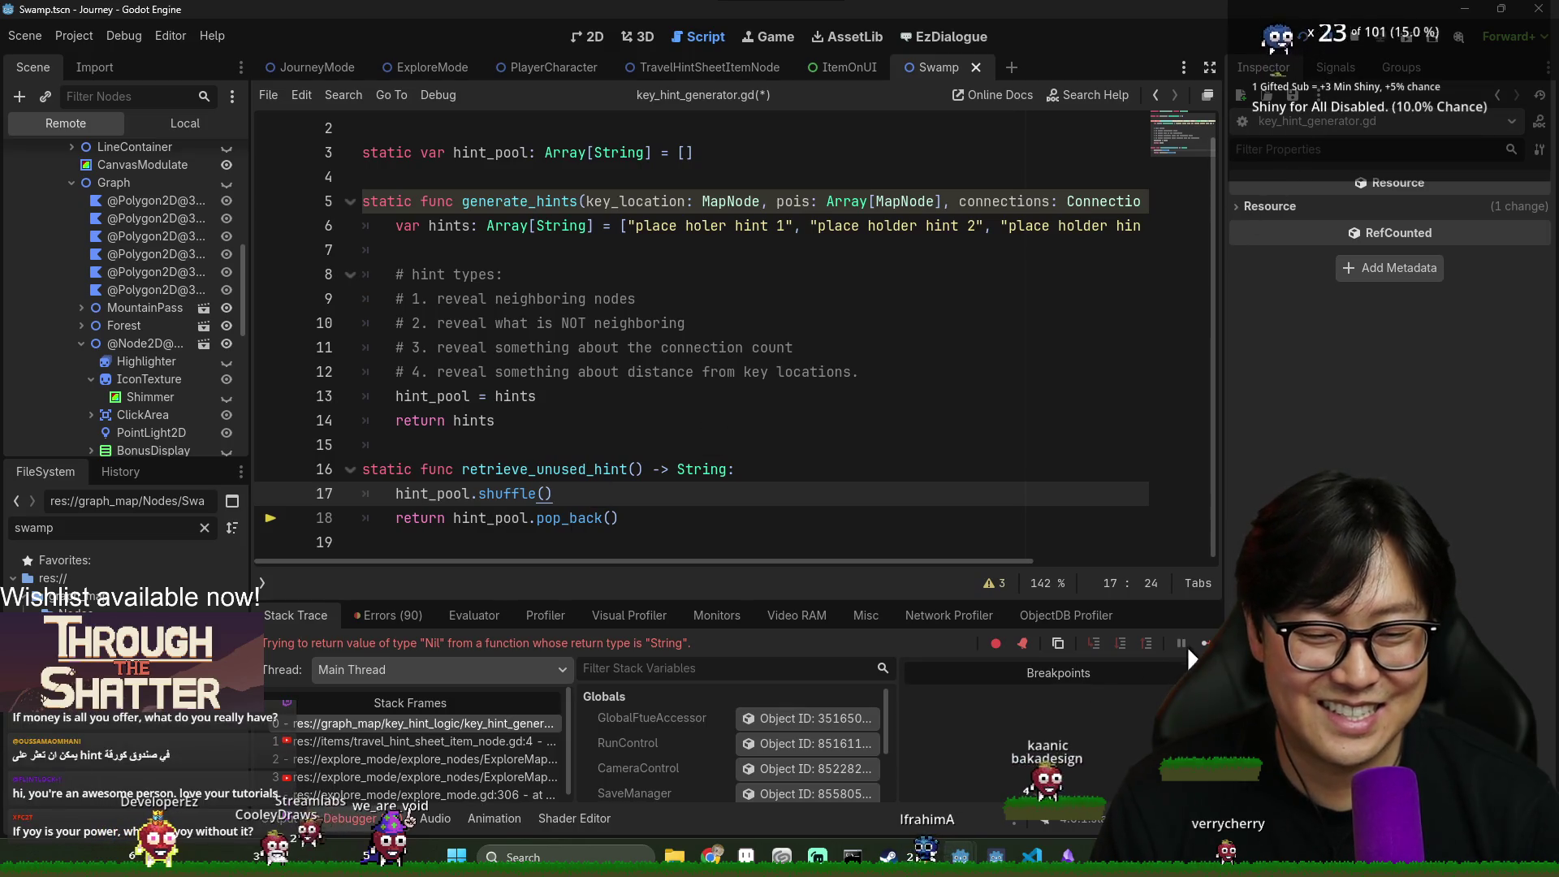
{"action": "key", "text": "F5"}
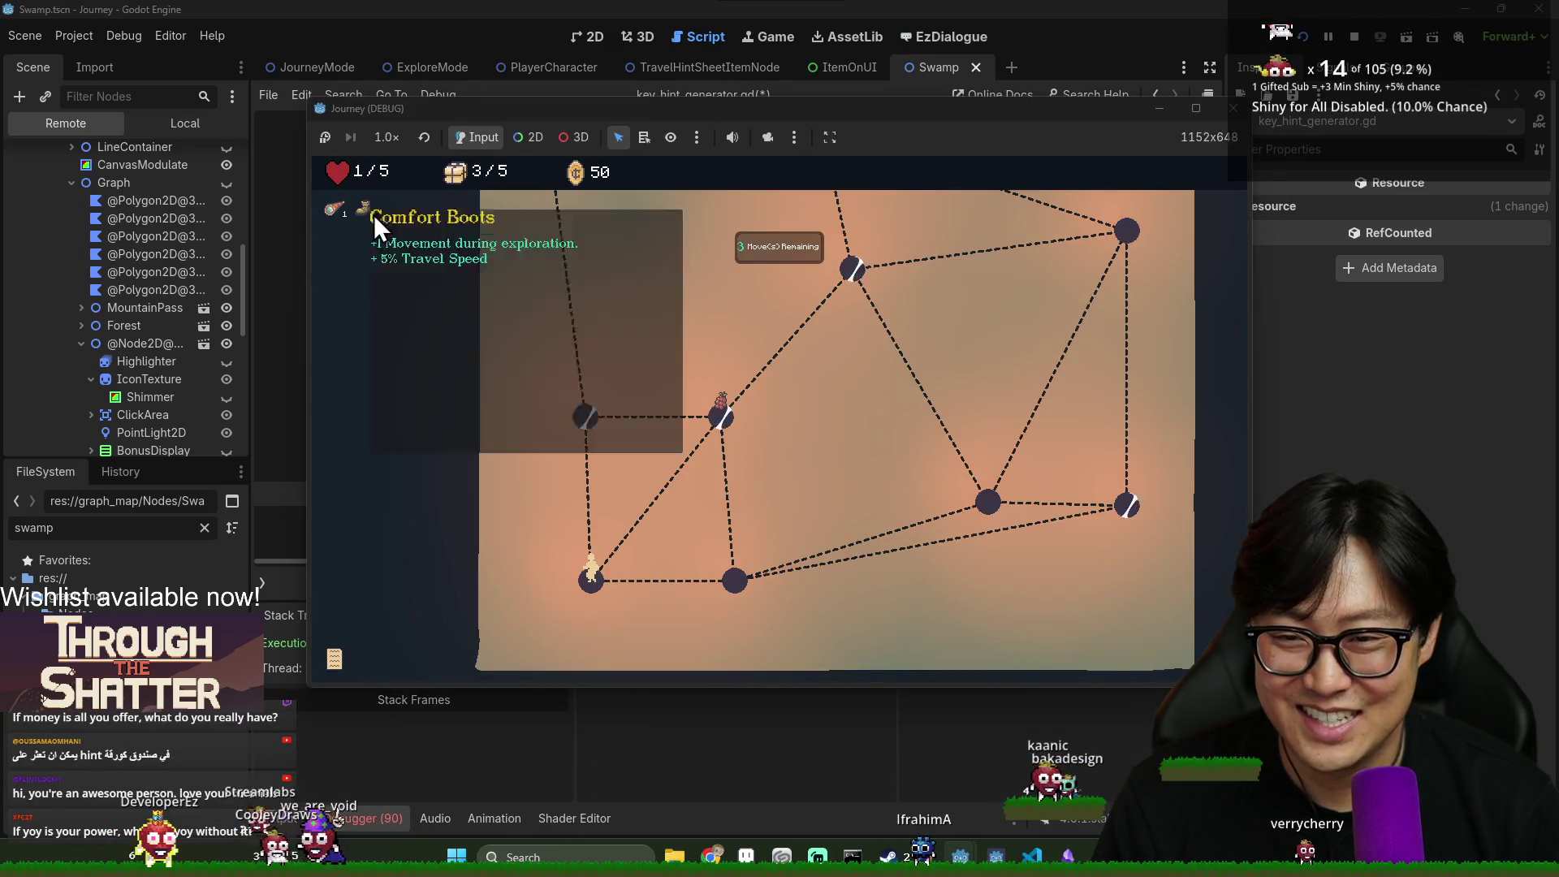
{"action": "left_click", "coordinate": [588, 426]}
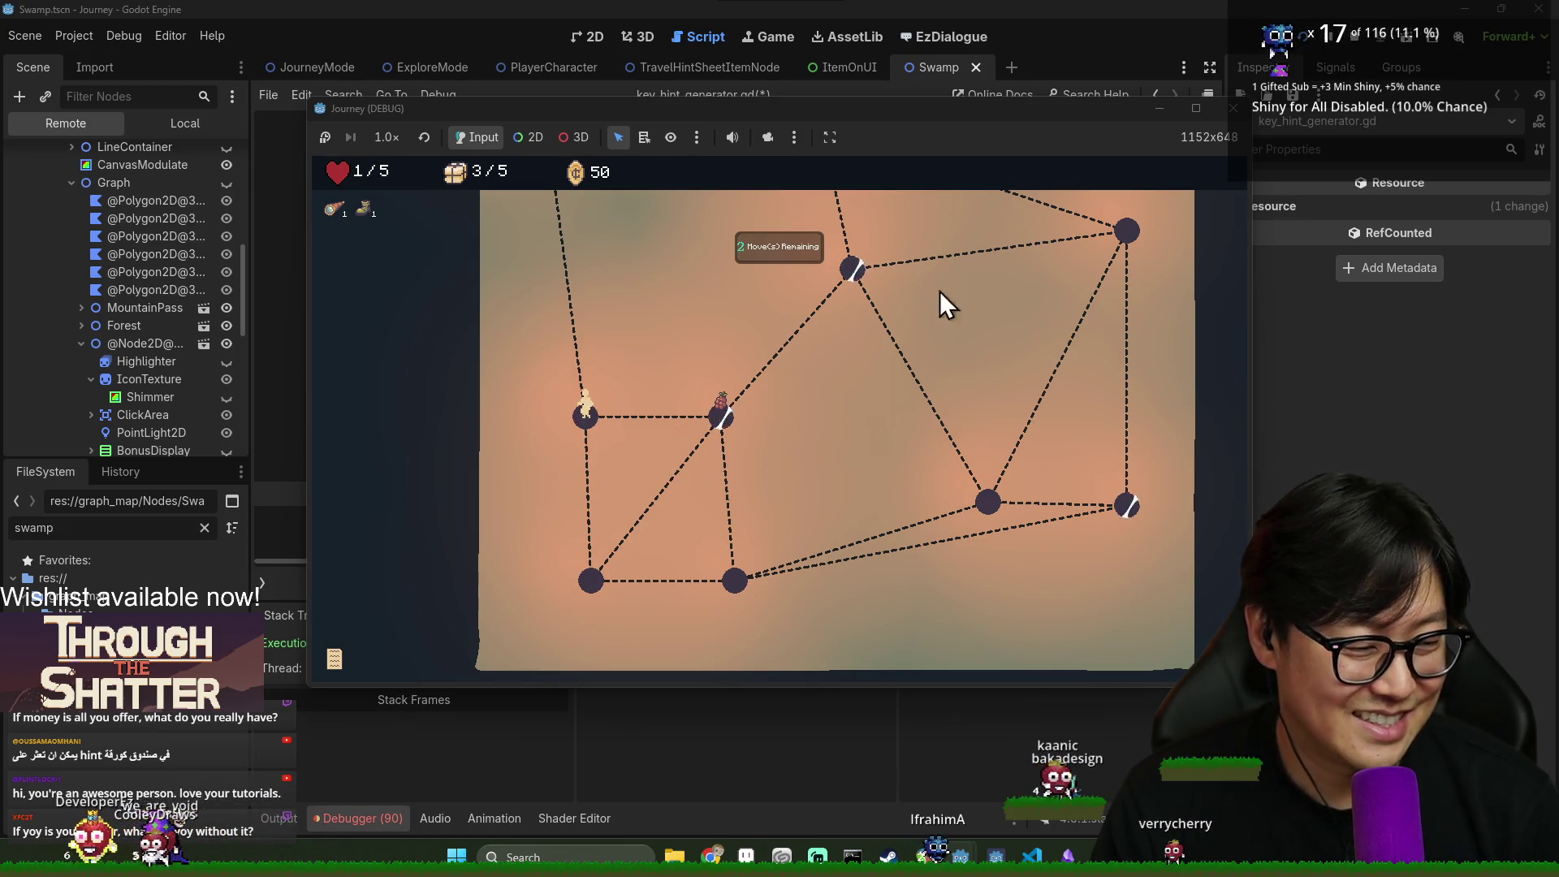
{"action": "scroll", "coordinate": [539, 328], "scroll_direction": "up", "scroll_amount": 3}
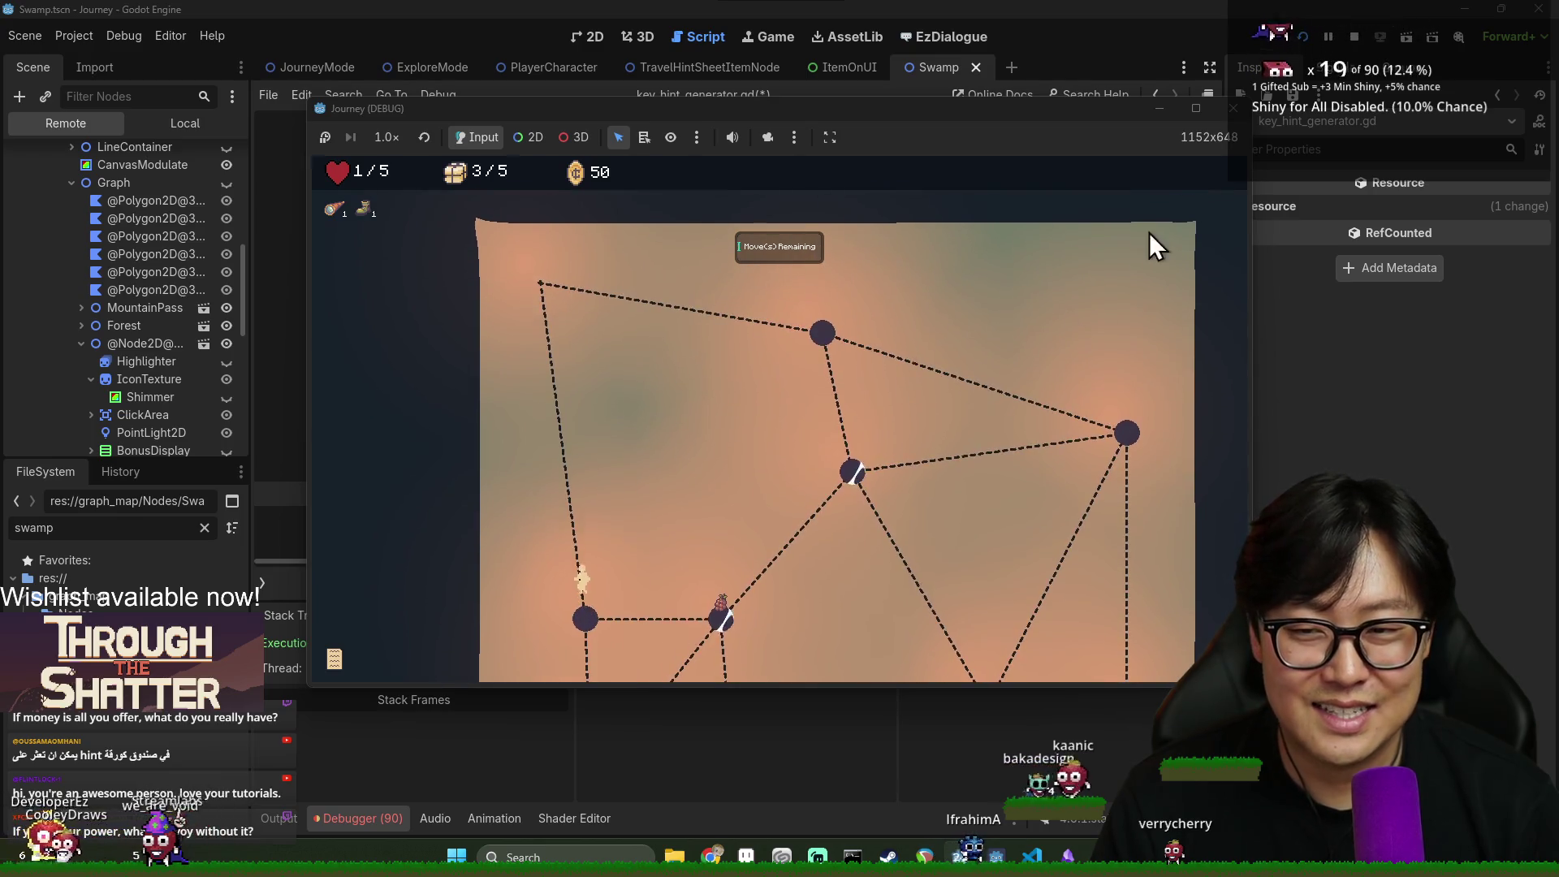
{"action": "left_click", "coordinate": [1353, 37]}
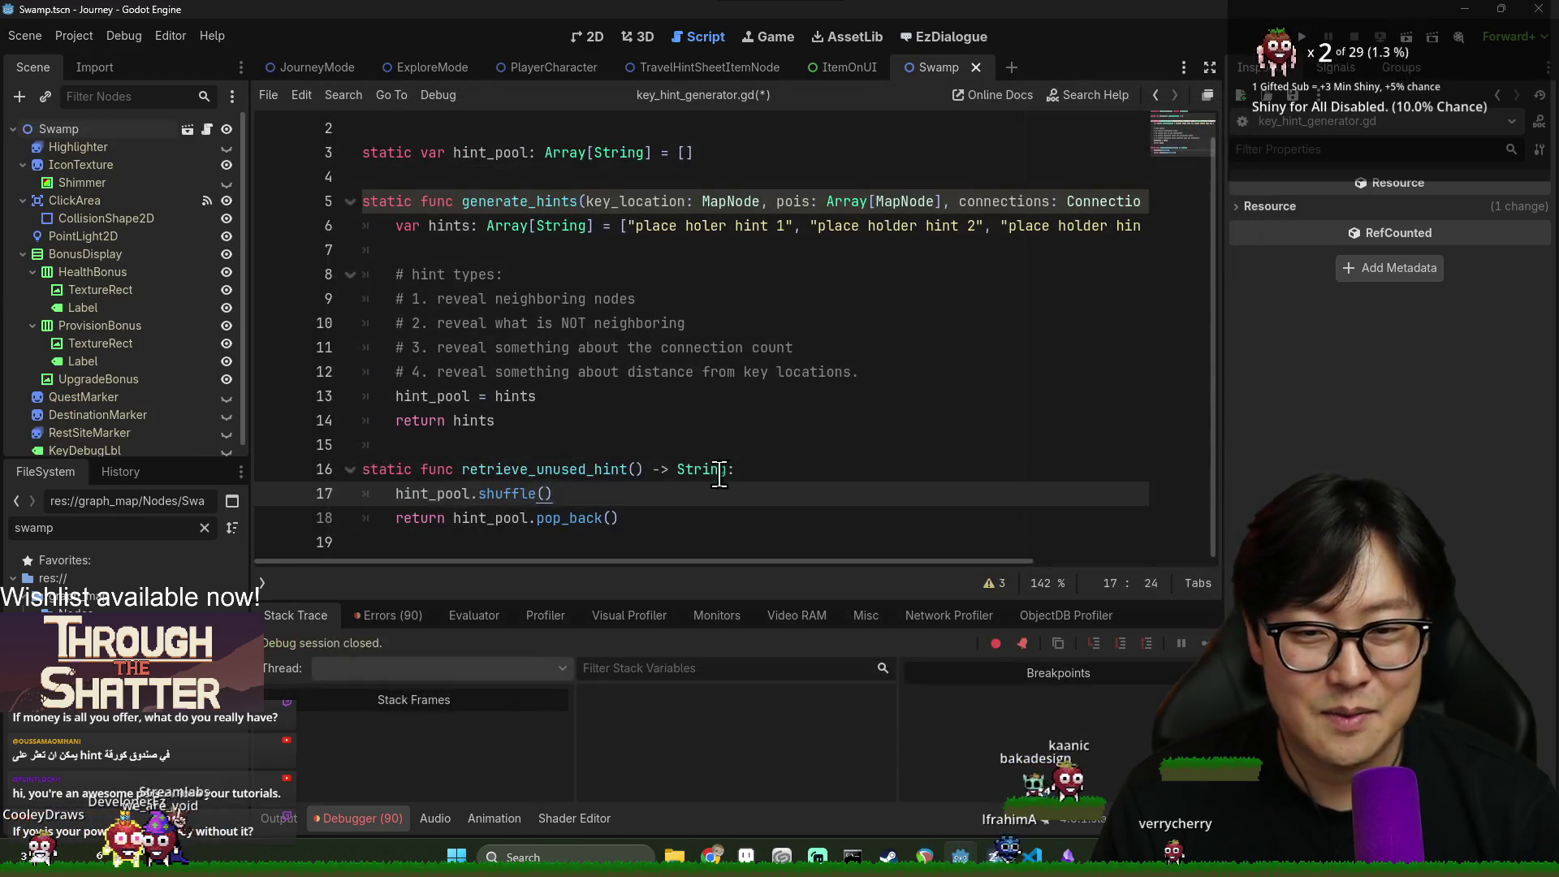
{"action": "key", "text": "ctrl+s"}
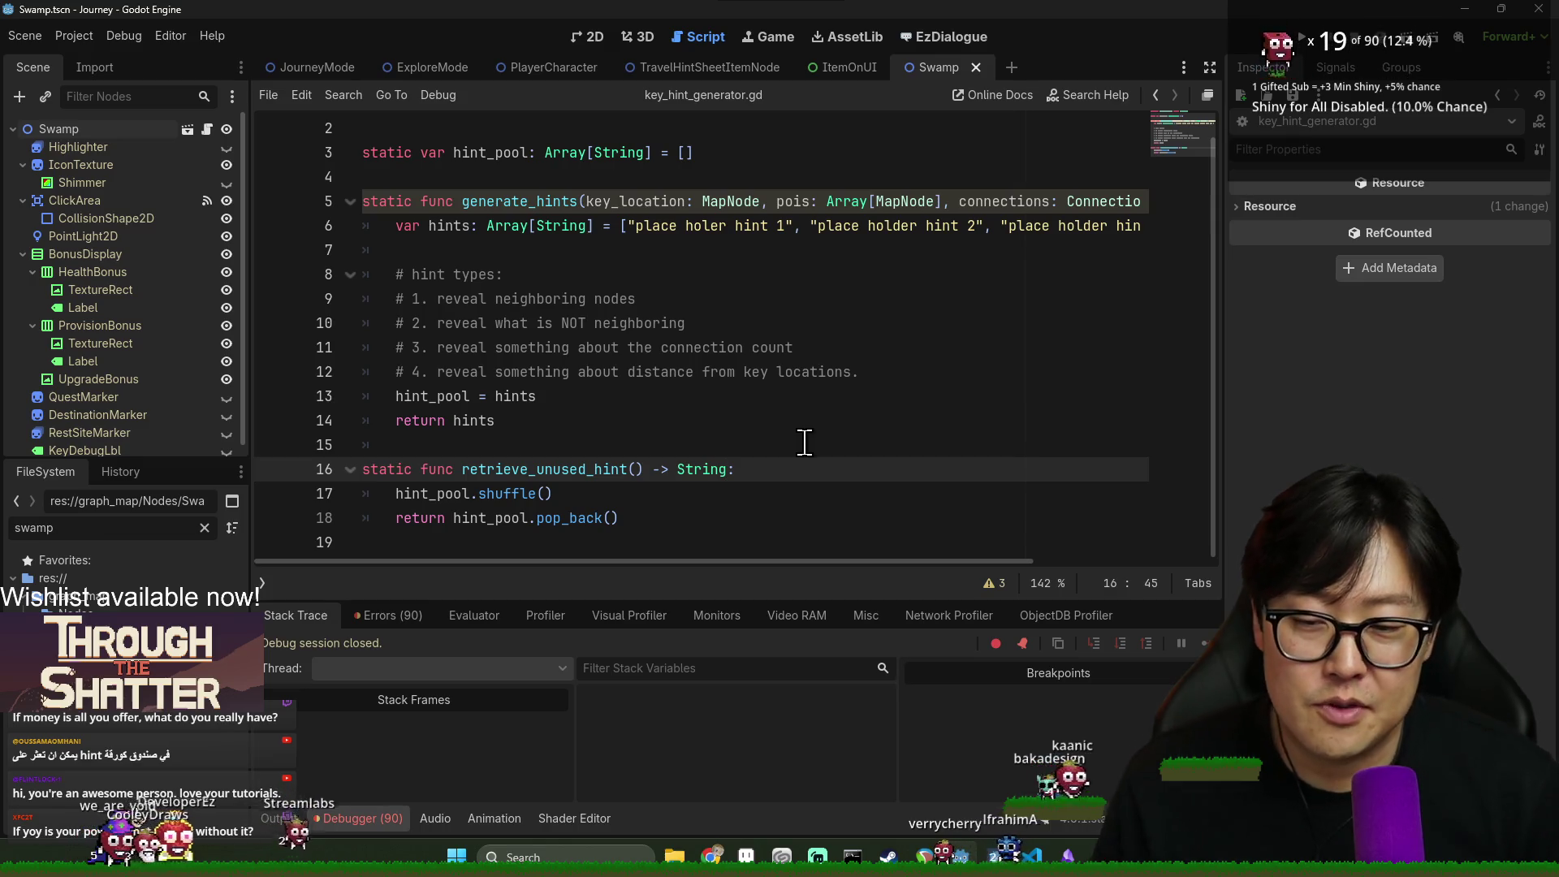
{"action": "left_click", "coordinate": [761, 348]}
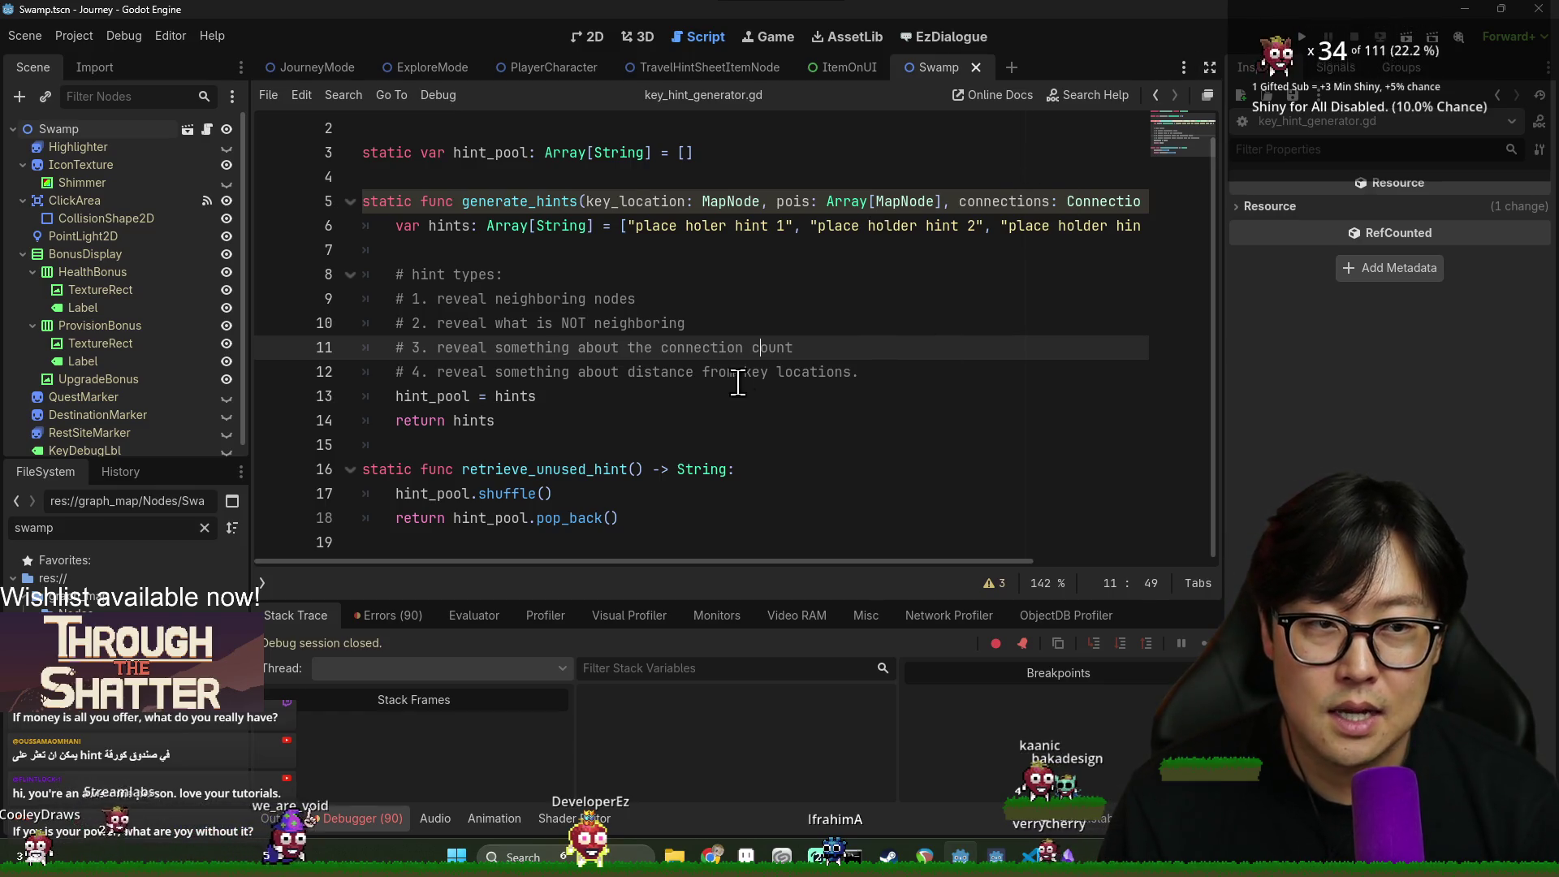
{"action": "key", "text": "alt+Tab"}
{"action": "left_click", "coordinate": [386, 362]}
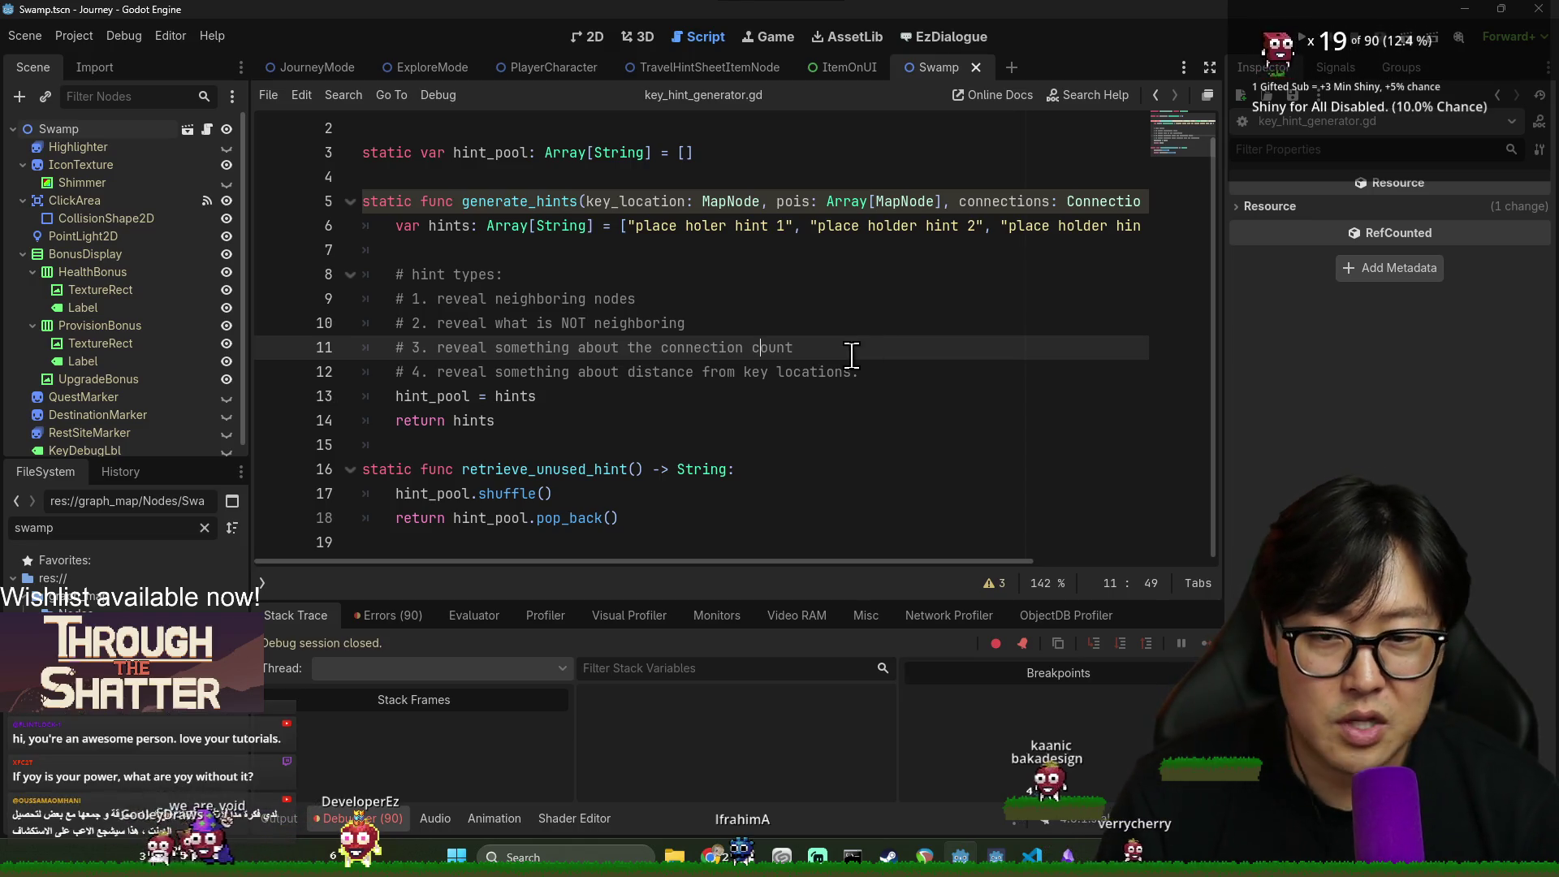
In the 2D view, open MapNode.tscn, the scene Swamp inherits from
{"action": "left_click", "coordinate": [597, 34]}
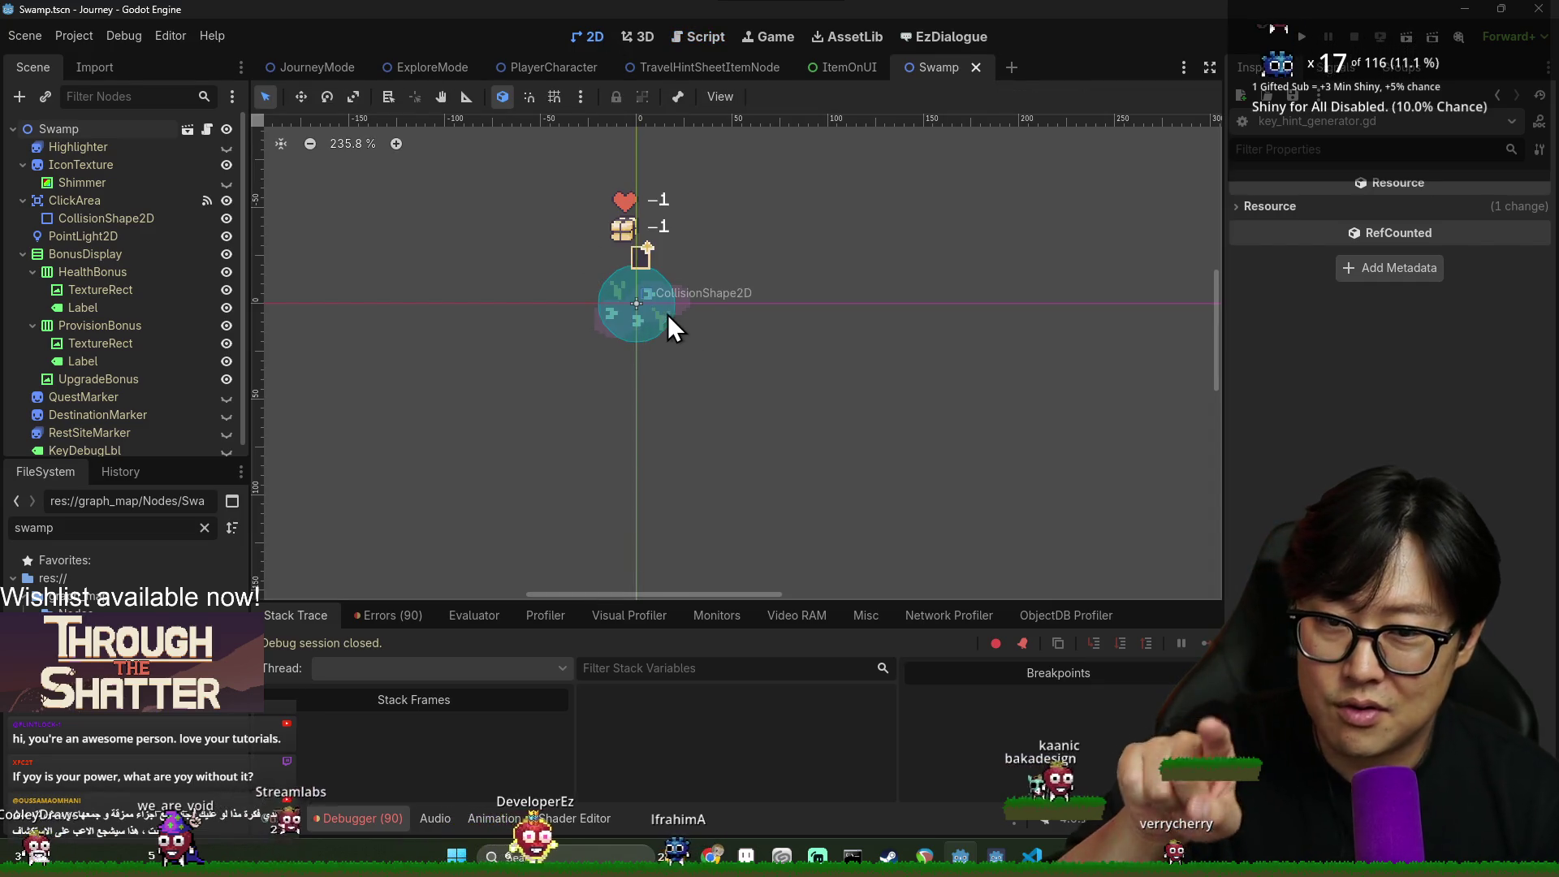
{"action": "left_click", "coordinate": [188, 129]}
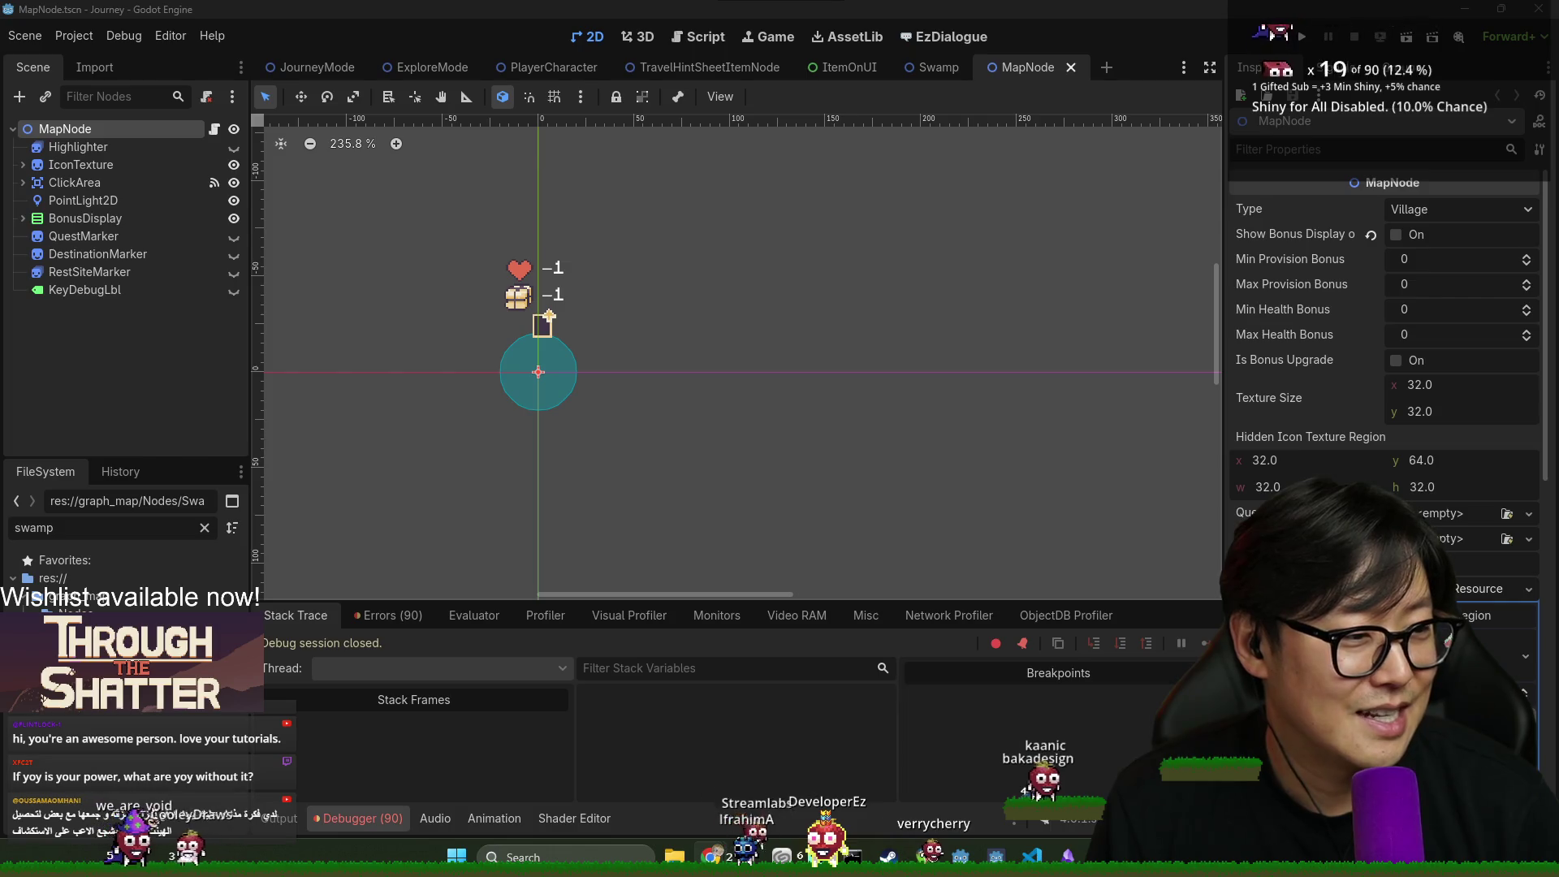
Clear the selection of the MapNode root by clicking empty space below the Scene tree
{"action": "left_click", "coordinate": [94, 350]}
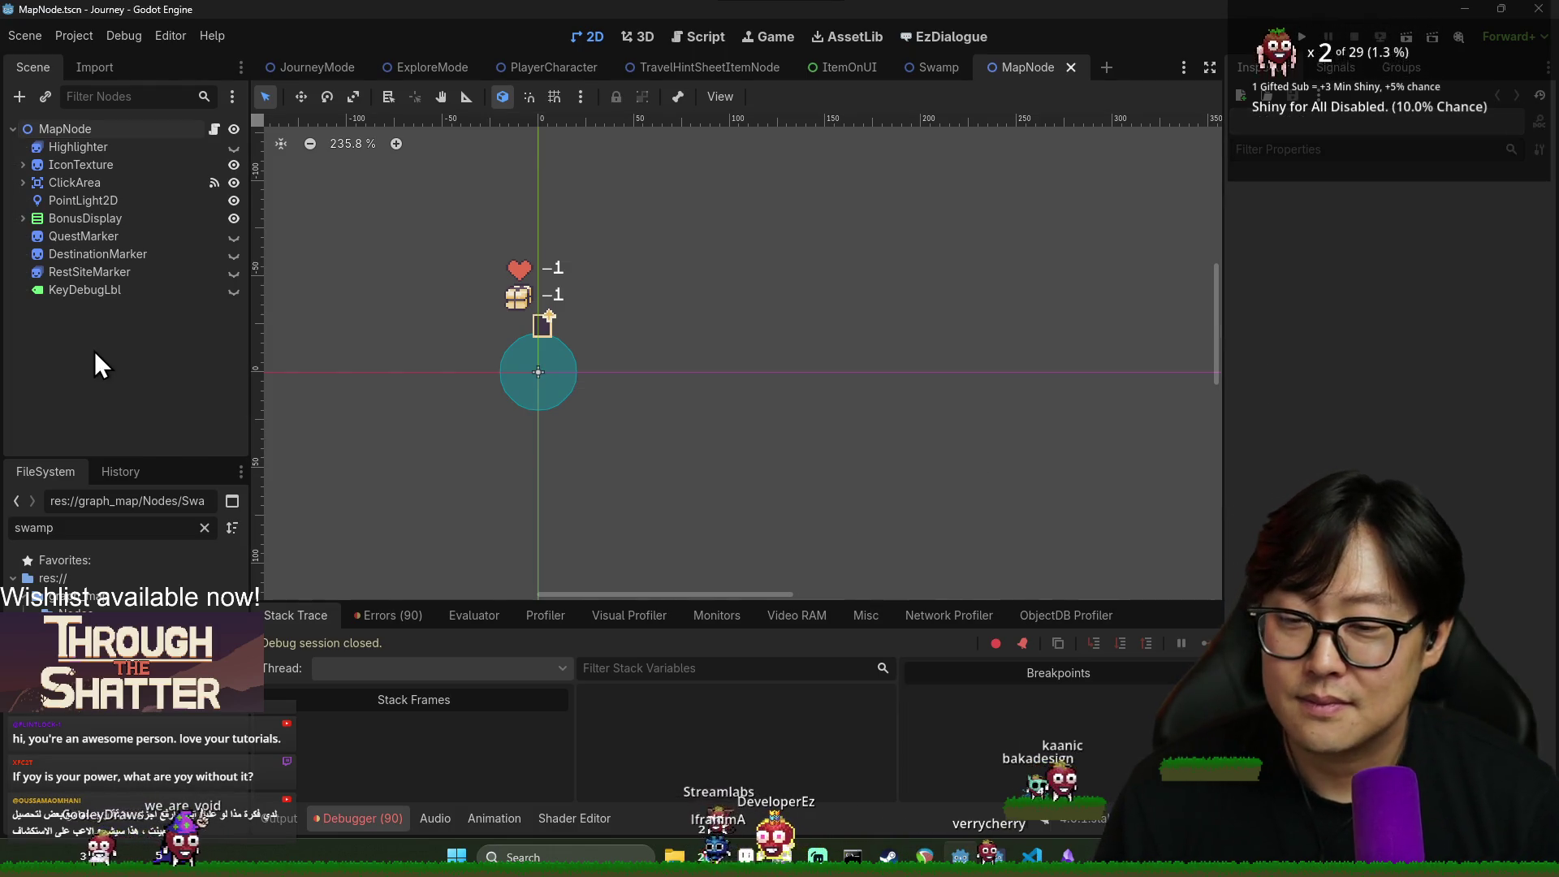